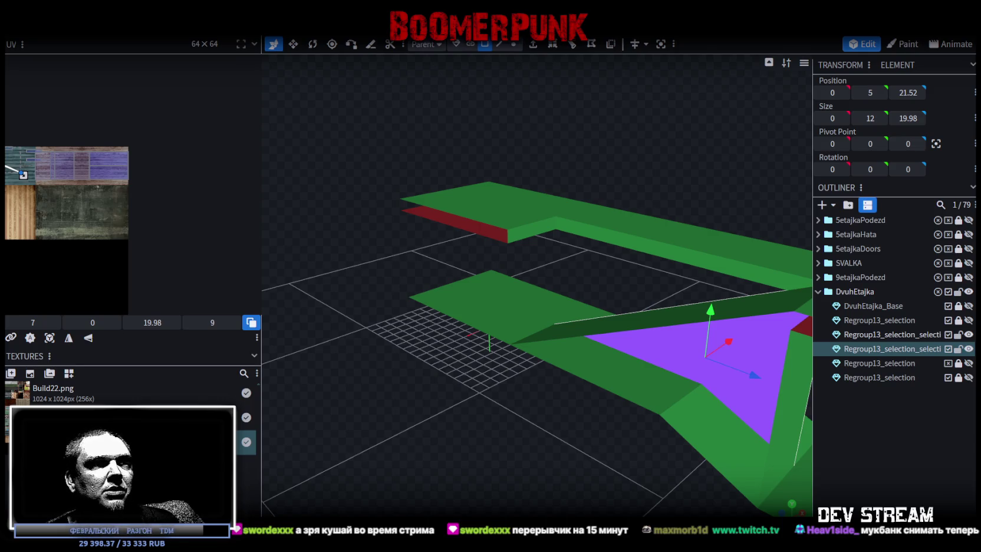
Bring up the Twitch clip in the browser over Blockbench, then close the browser window
key(alt+Tab)
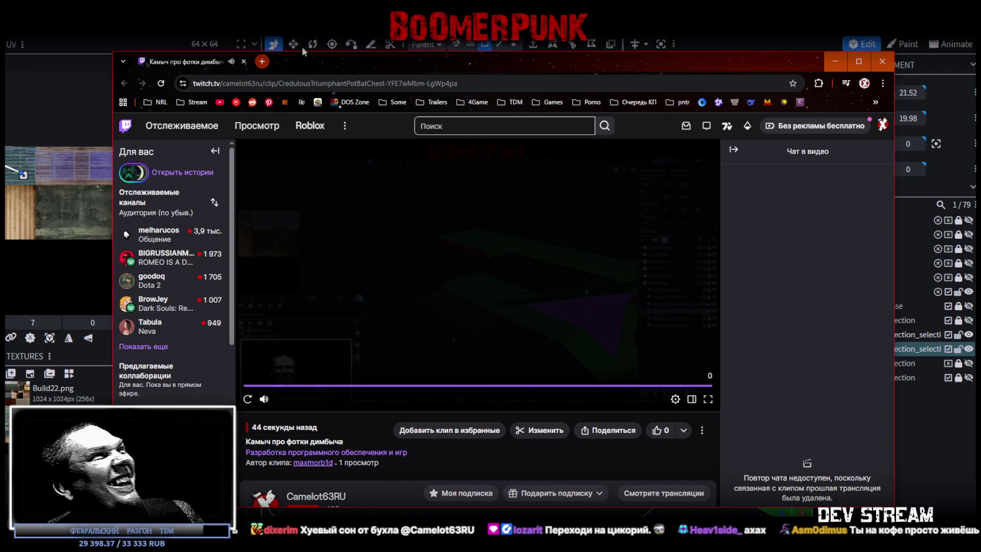
click(244, 62)
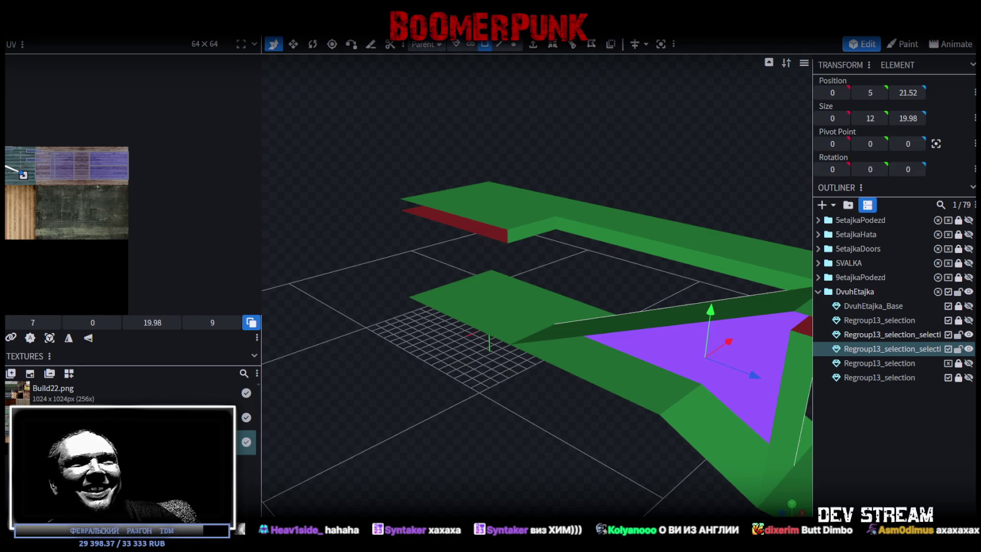
Select the vertical stair column and its bottom front edge, then add a single loop cut
mouse_move(402, 398)
mouse_down()
mouse_move(407, 433)
mouse_move(523, 449)
mouse_move(485, 395)
mouse_move(452, 380)
mouse_move(464, 386)
mouse_move(521, 313)
mouse_move(454, 286)
mouse_move(561, 68)
mouse_up()
click(521, 313)
key(4)
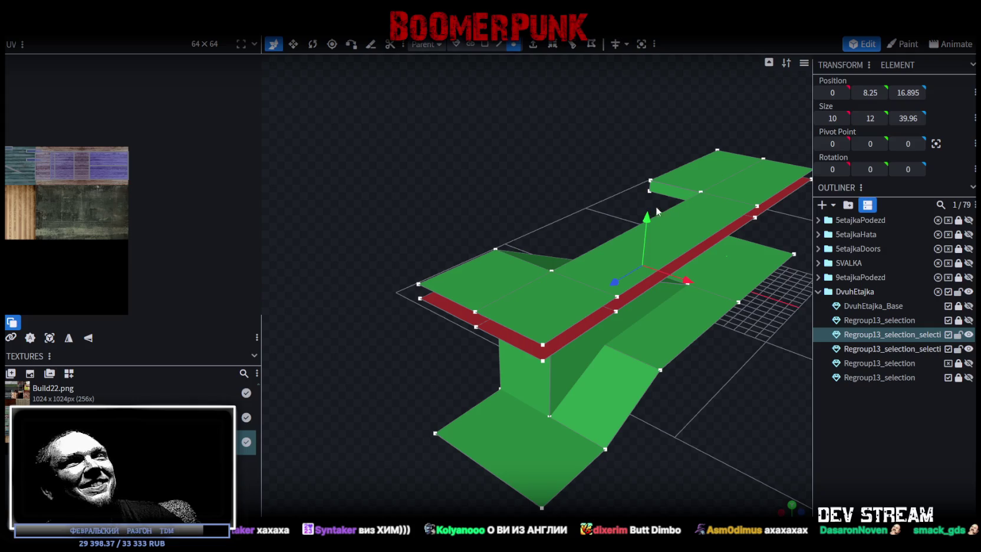
click(647, 215)
scroll(694, 369, down, 3)
mouse_move(693, 365)
mouse_down()
mouse_move(608, 378)
mouse_move(653, 368)
mouse_move(641, 357)
mouse_move(586, 389)
mouse_up()
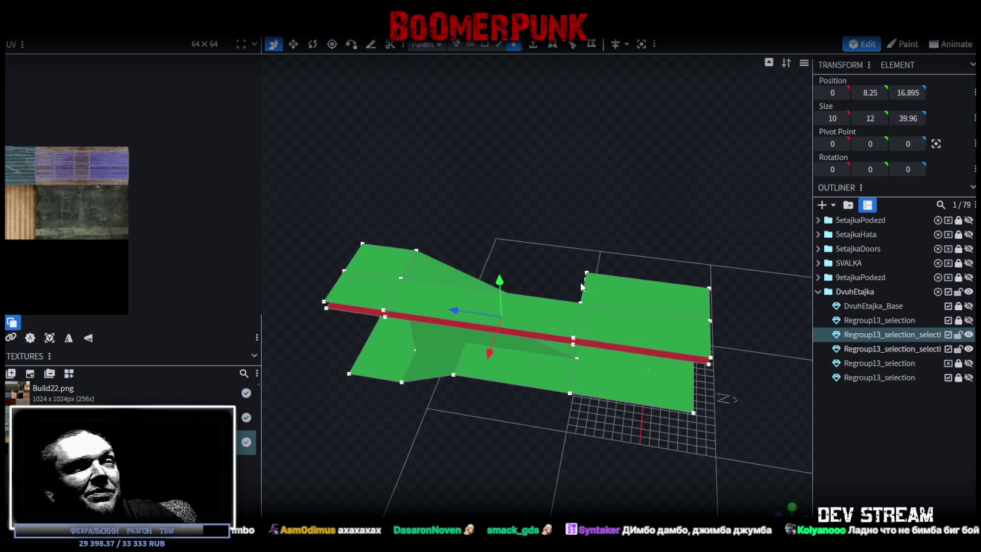
mouse_move(699, 454)
mouse_down()
mouse_move(585, 410)
mouse_move(754, 438)
mouse_move(476, 375)
mouse_up()
click(499, 43)
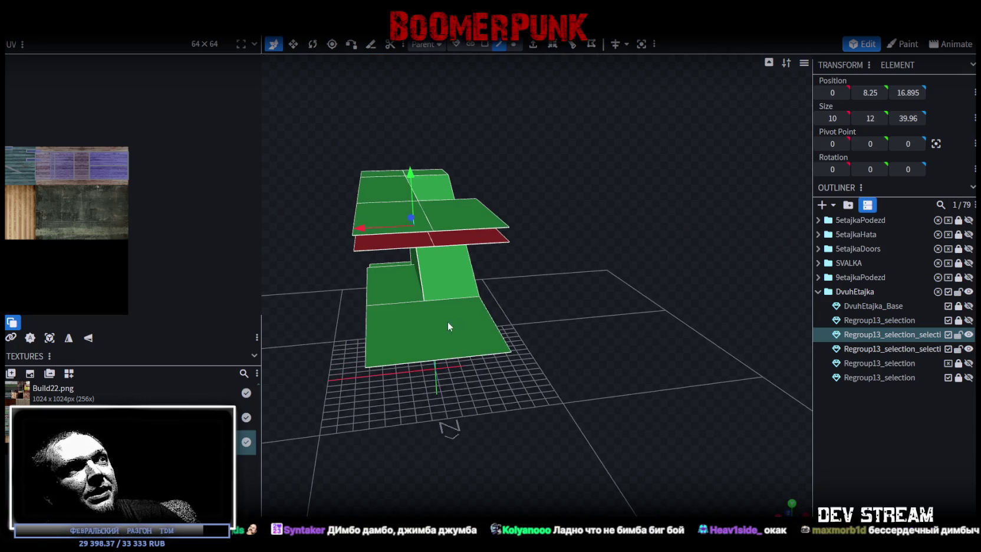
click(427, 359)
click(553, 47)
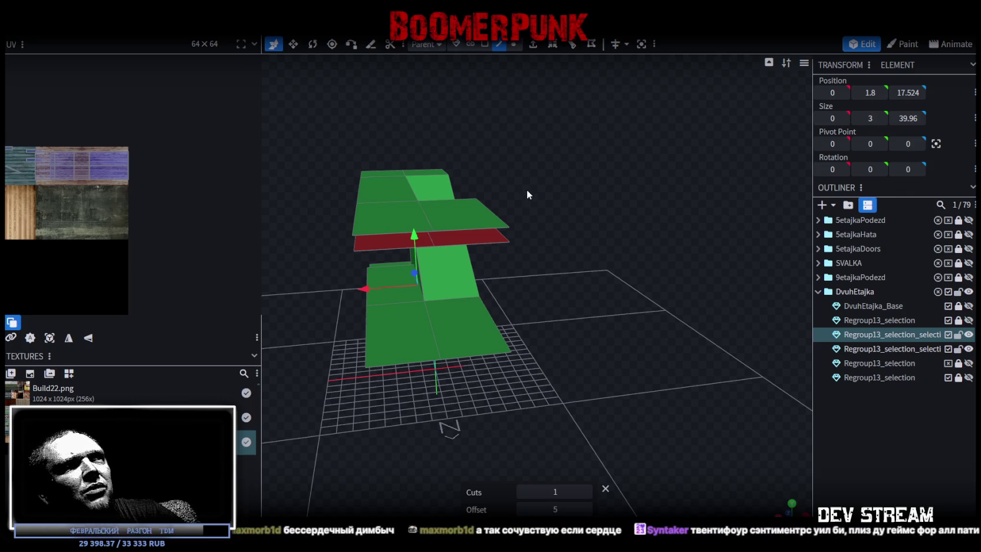
Drag the selected stair vertices along Y and accept Auto Fix, welding two overlapping vertices
drag(527, 188, 638, 203)
click(514, 43)
drag(488, 389, 591, 399)
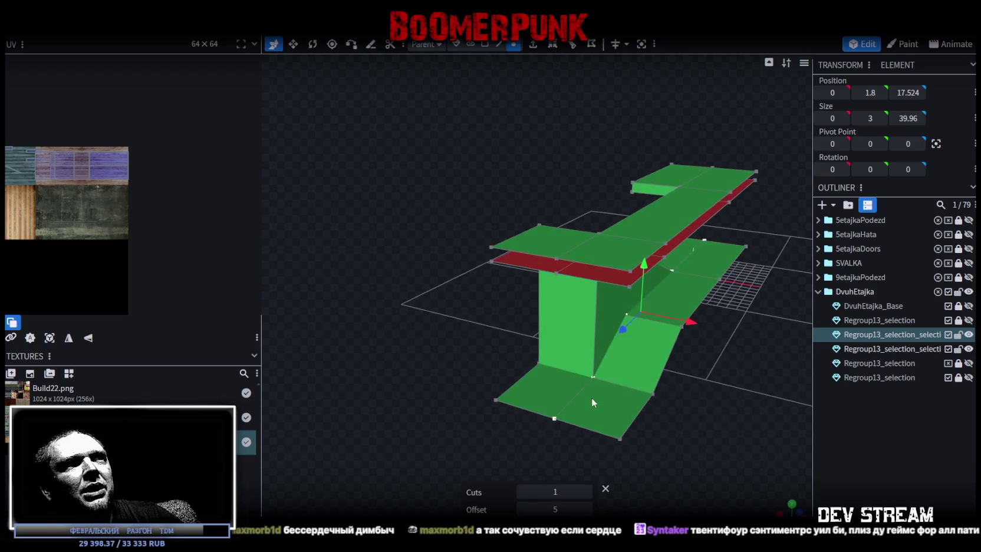
drag(650, 214, 711, 309)
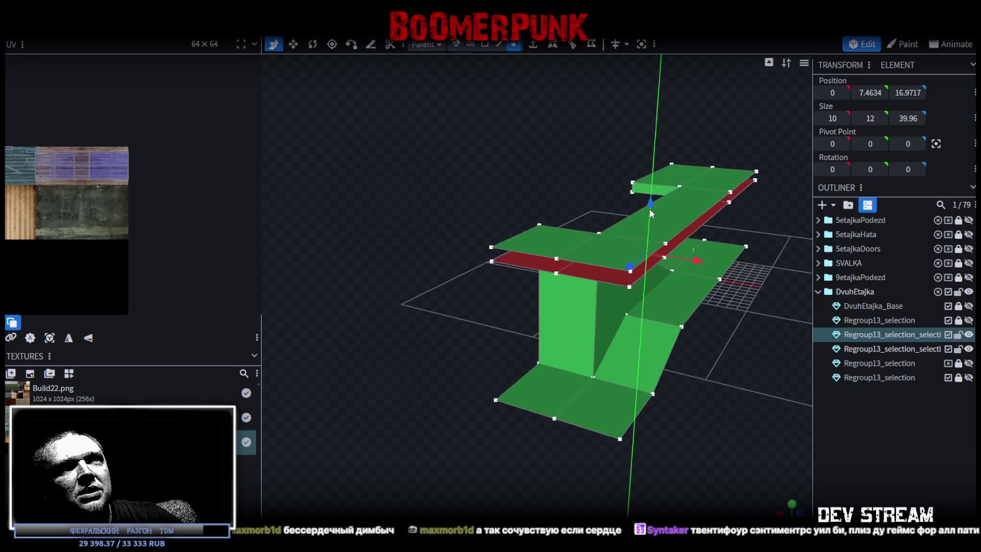
click(503, 139)
drag(708, 349, 663, 353)
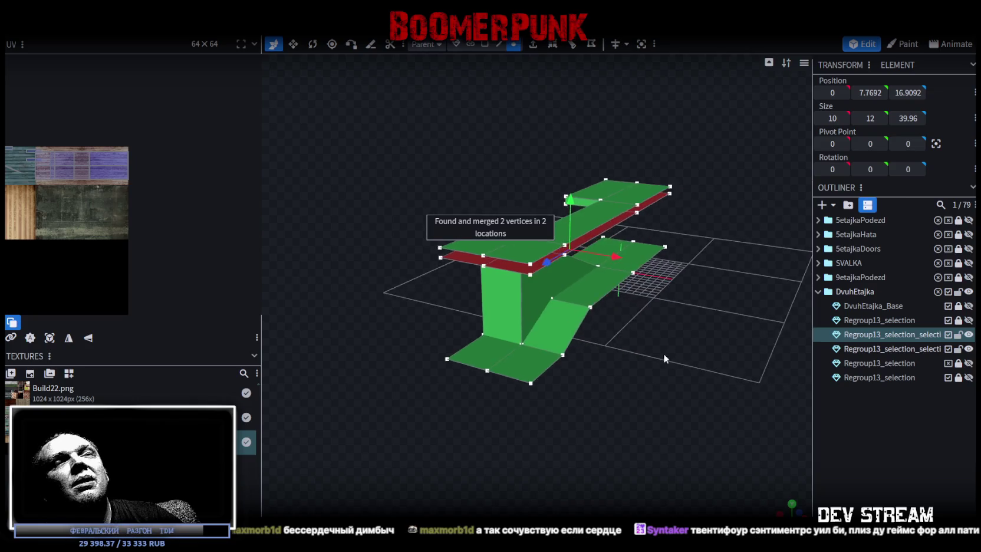
scroll(667, 354, up, 2)
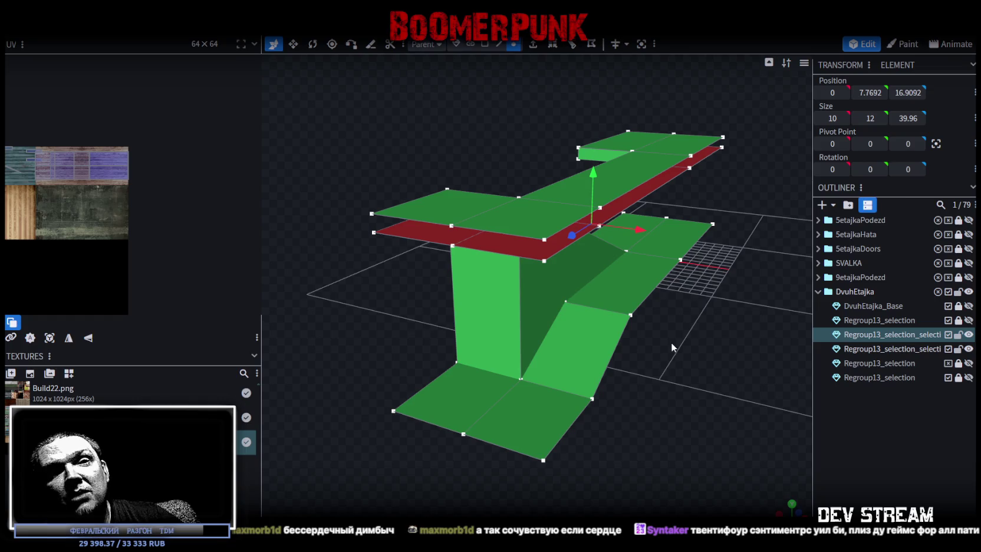
drag(684, 341, 703, 364)
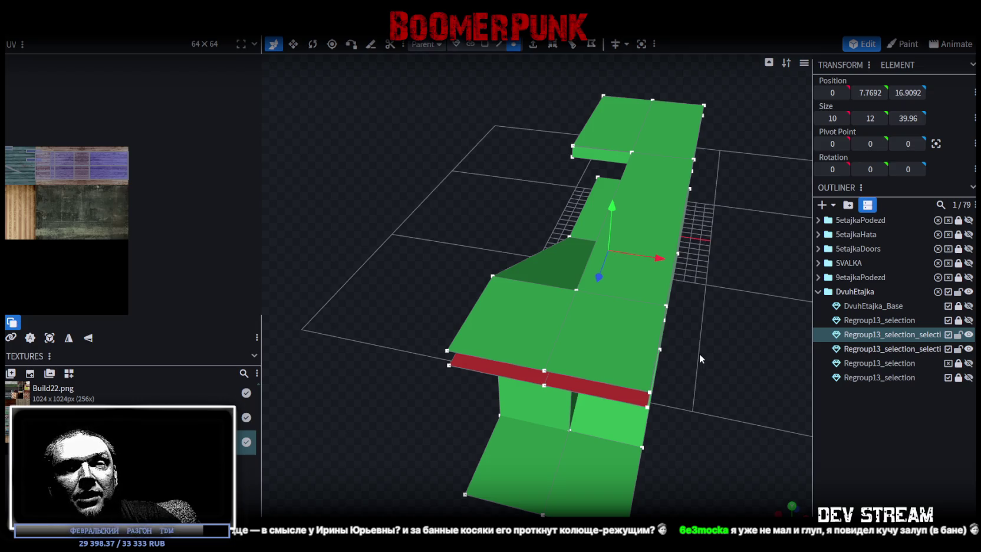
mouse_move(738, 399)
mouse_down()
mouse_move(711, 369)
mouse_move(677, 387)
mouse_move(666, 379)
mouse_up()
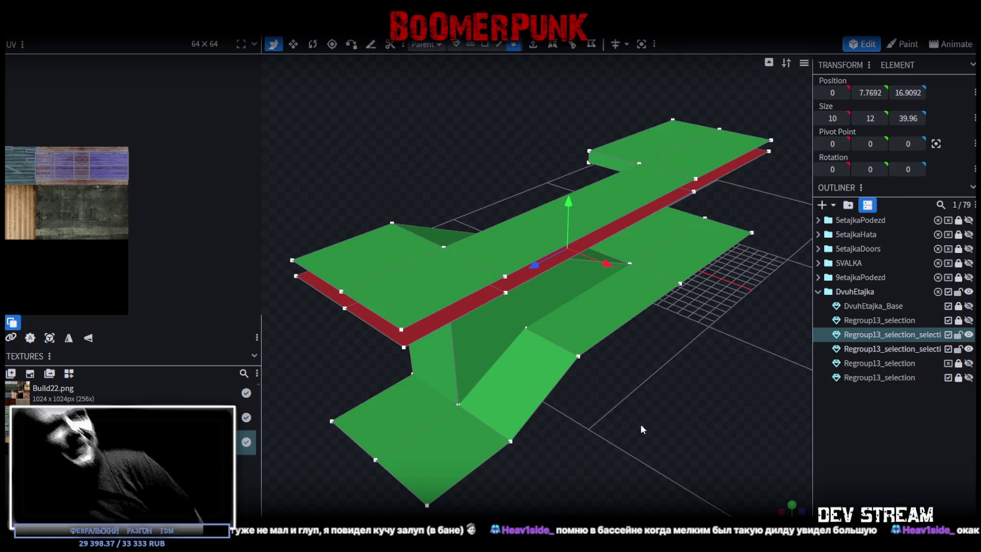
Merge two sets of three slab-edge vertices, each into a single vertex
mouse_move(592, 239)
mouse_down()
mouse_move(626, 371)
mouse_move(646, 368)
mouse_move(506, 337)
mouse_move(490, 357)
mouse_up()
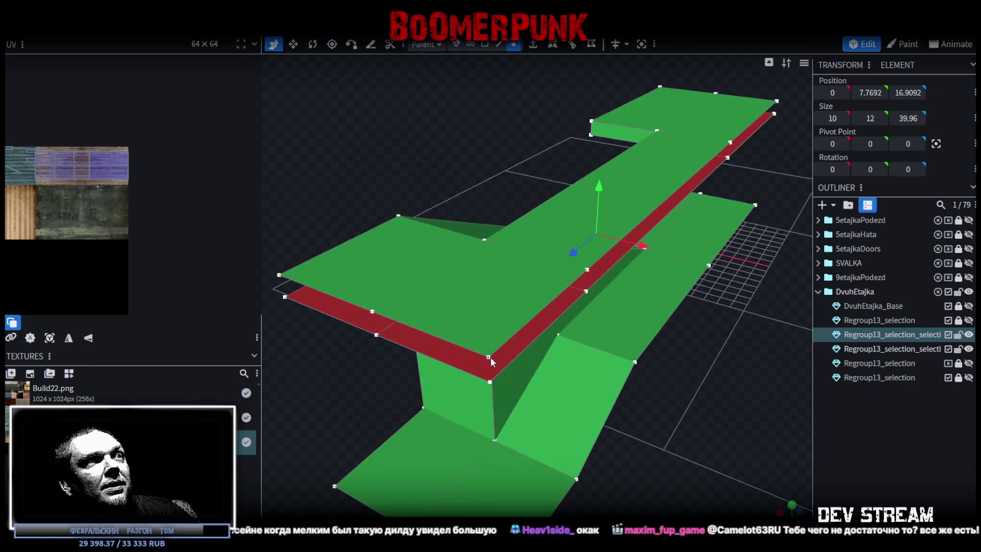
click(488, 357)
shift+click(371, 310)
shift+click(586, 270)
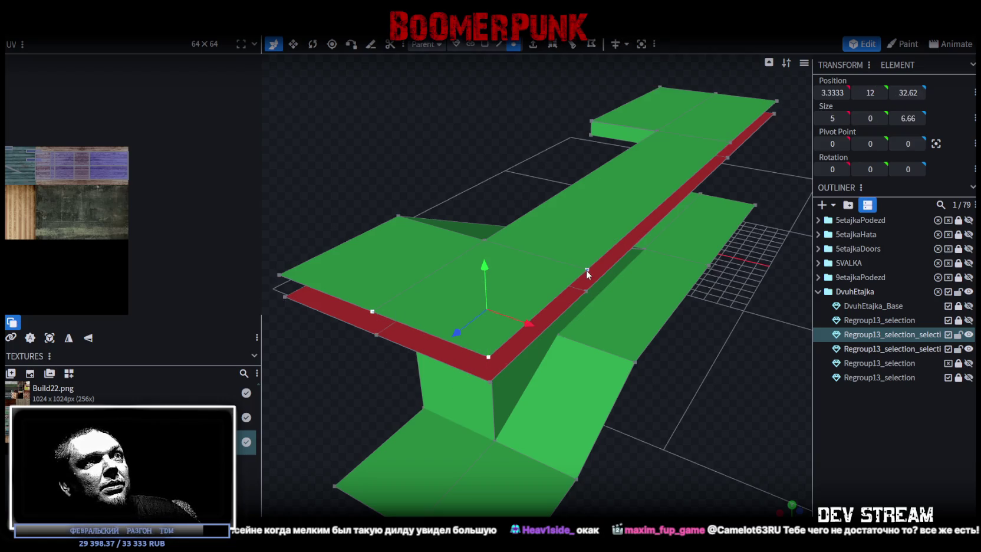
right_click(586, 270)
click(727, 288)
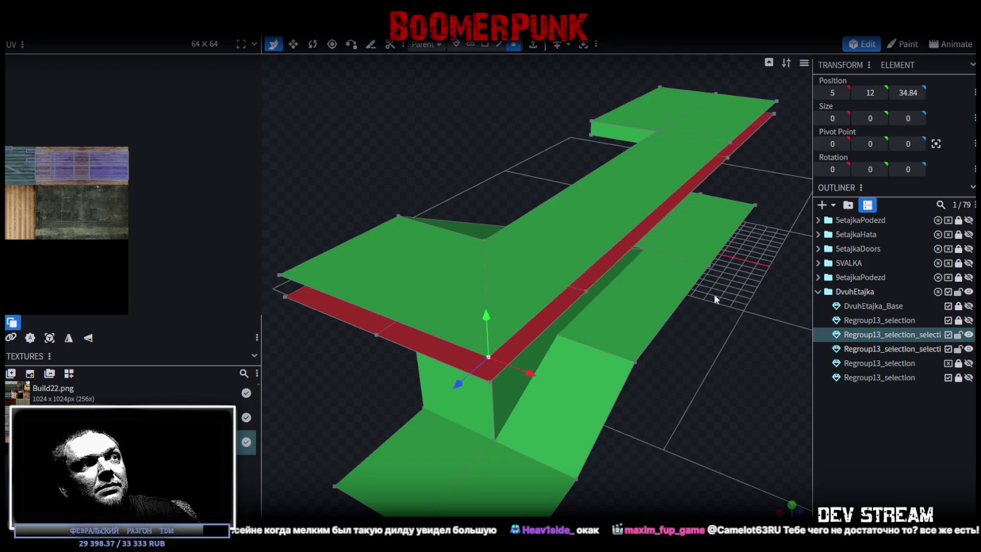
click(489, 382)
shift+click(586, 288)
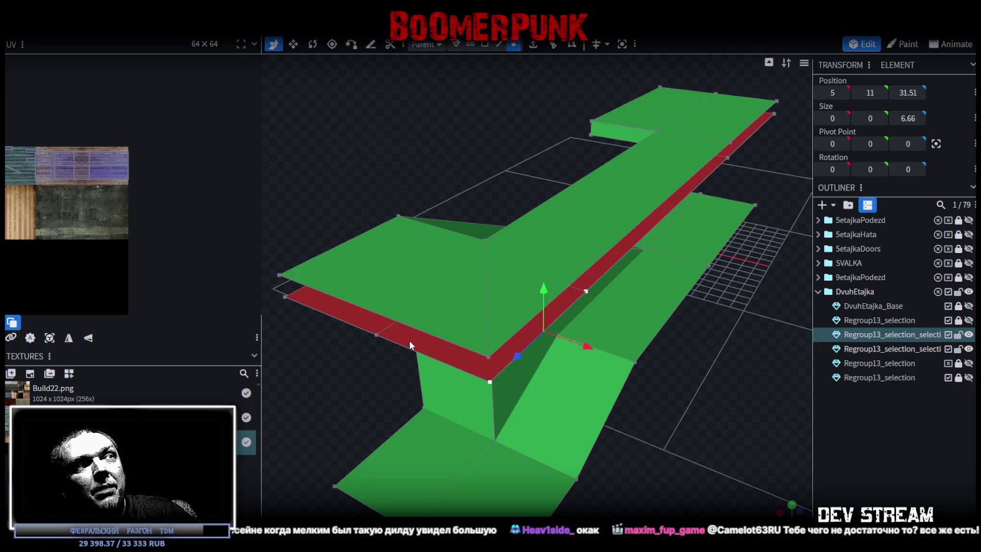
shift+click(376, 335)
right_click(375, 336)
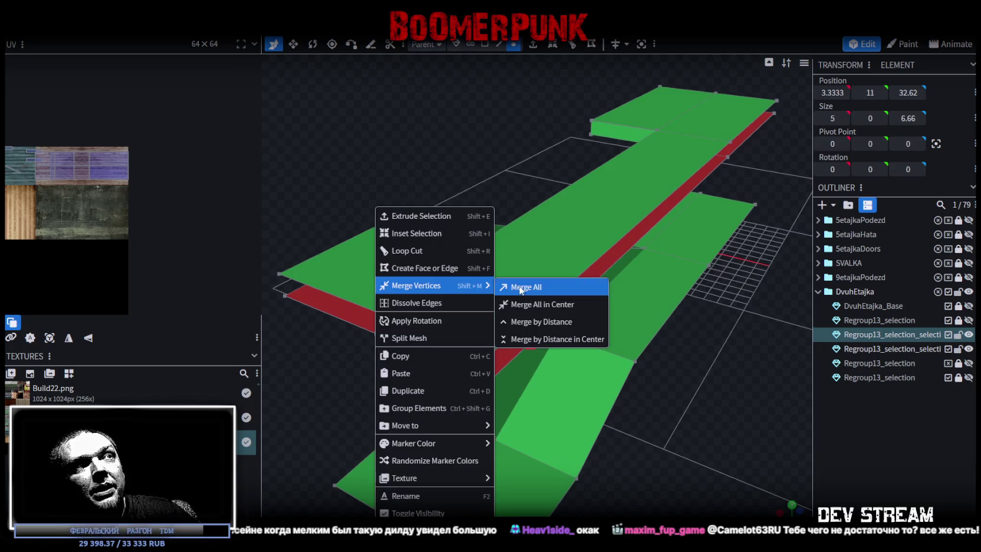
click(519, 287)
Merge the slab's edge vertices into its corner vertex, then merge another vertex group
scroll(637, 419, down, 3)
mouse_move(637, 419)
mouse_down()
mouse_move(586, 334)
mouse_move(623, 395)
mouse_move(680, 199)
mouse_move(546, 304)
mouse_move(611, 354)
mouse_move(662, 203)
mouse_up()
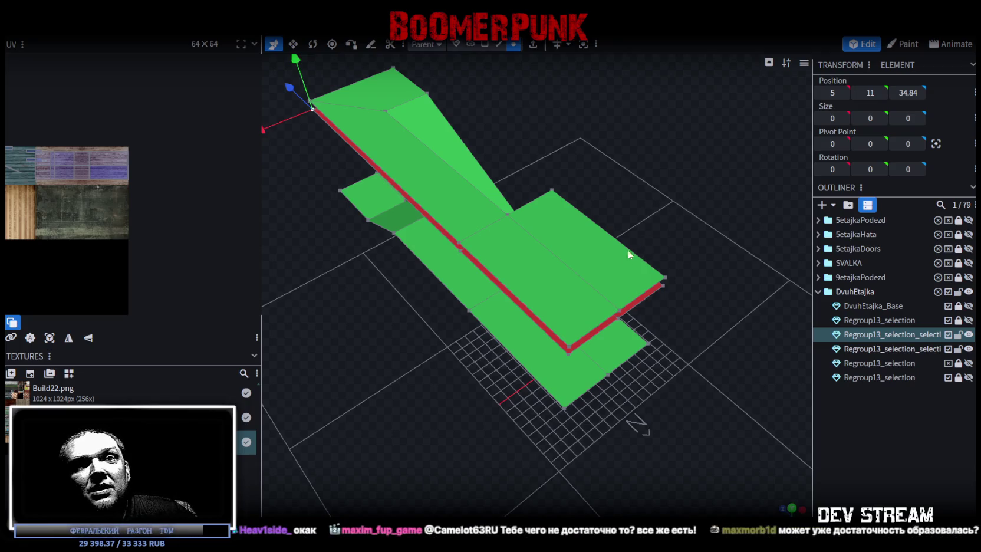
click(569, 347)
scroll(530, 324, up, 2)
shift+click(433, 225)
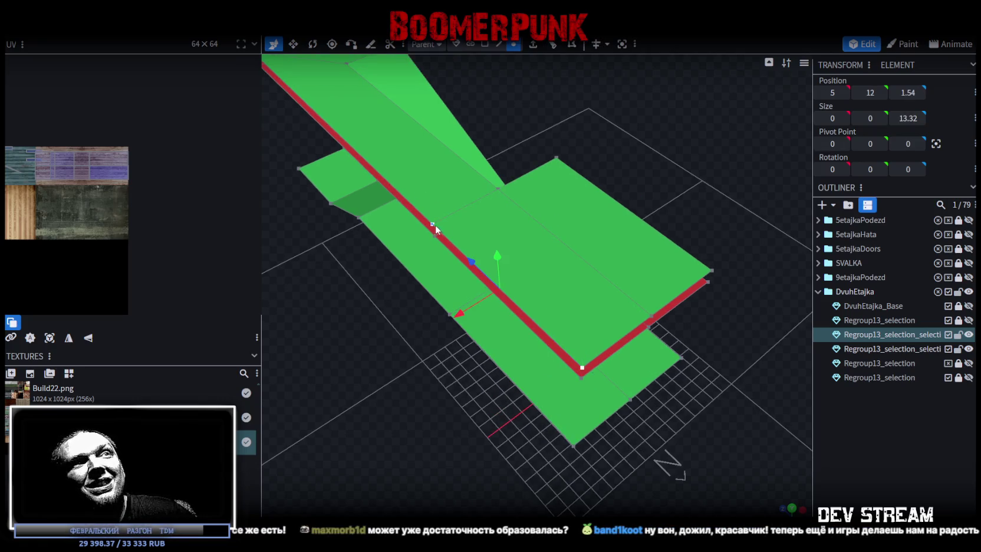
shift+click(651, 317)
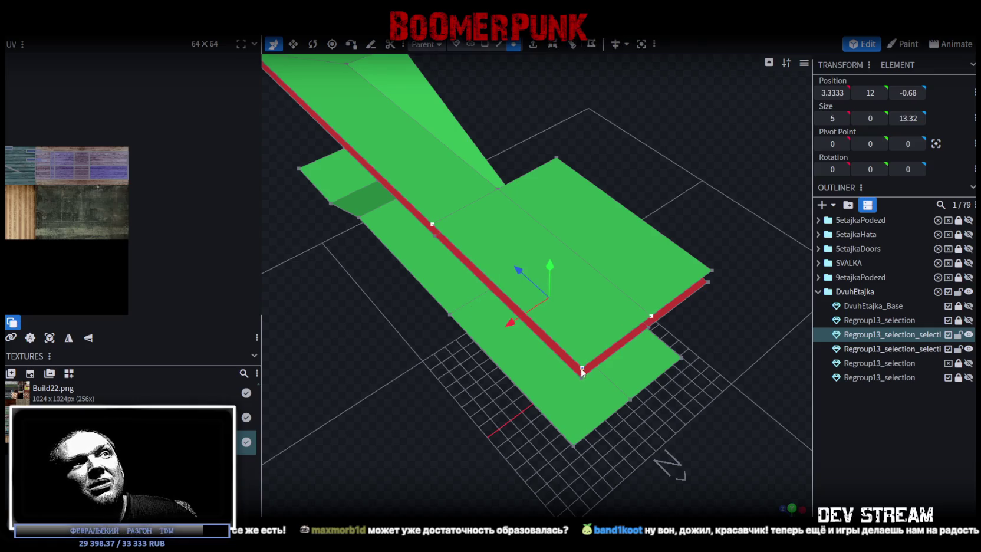
right_click(582, 371)
click(731, 118)
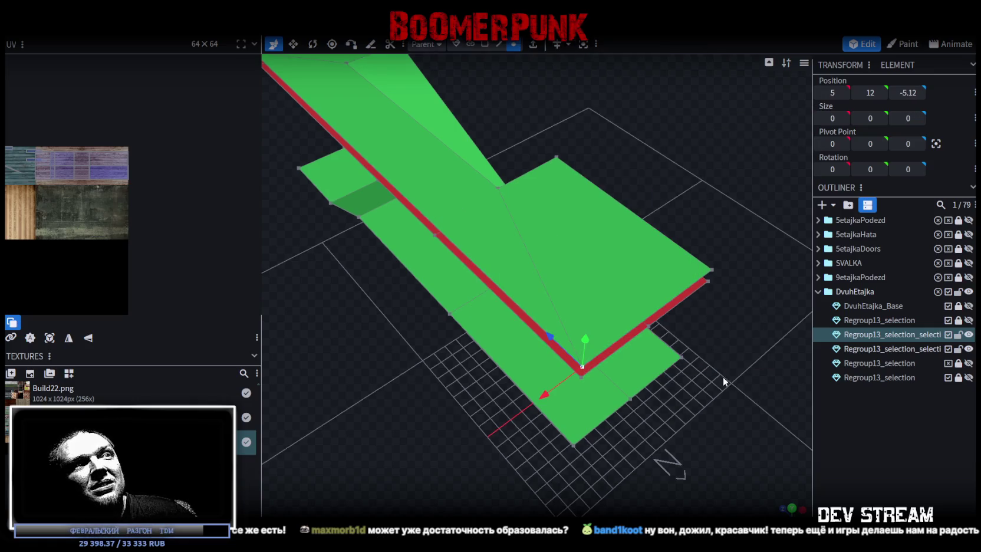
drag(723, 377, 716, 351)
shift+click(439, 216)
right_click(660, 277)
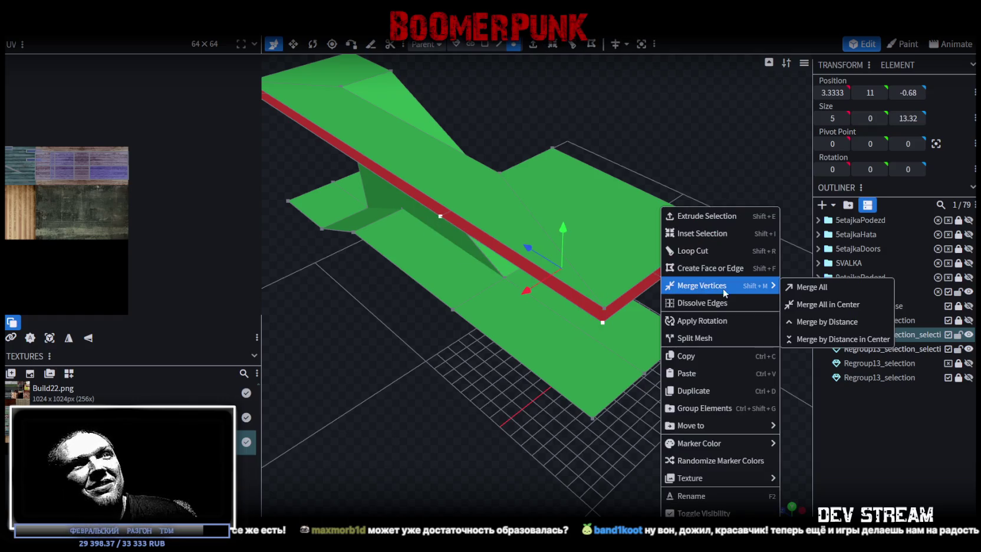
click(808, 287)
Merge the lower corner vertex with its neighbouring vertex into one point
mouse_move(735, 370)
mouse_down()
mouse_move(705, 324)
mouse_move(726, 326)
mouse_move(697, 303)
mouse_move(692, 378)
mouse_move(488, 364)
mouse_move(567, 394)
mouse_move(650, 366)
mouse_move(443, 442)
mouse_move(508, 427)
mouse_move(597, 439)
mouse_up()
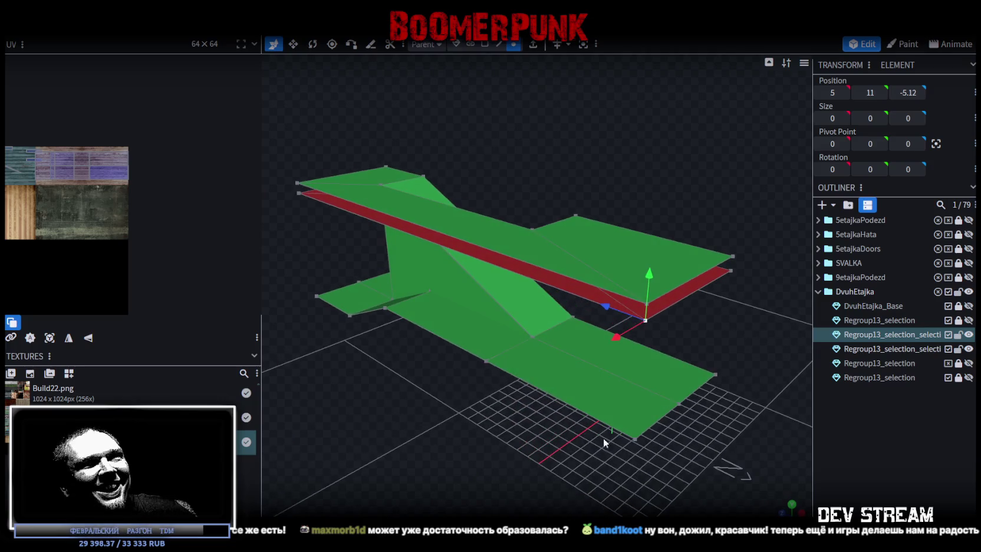
click(639, 441)
shift+click(485, 362)
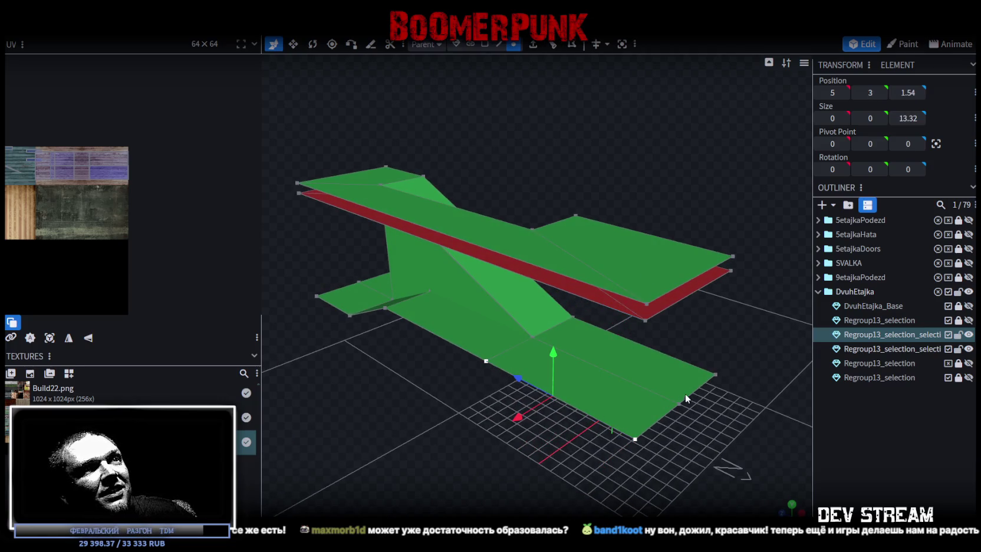
right_click(679, 402)
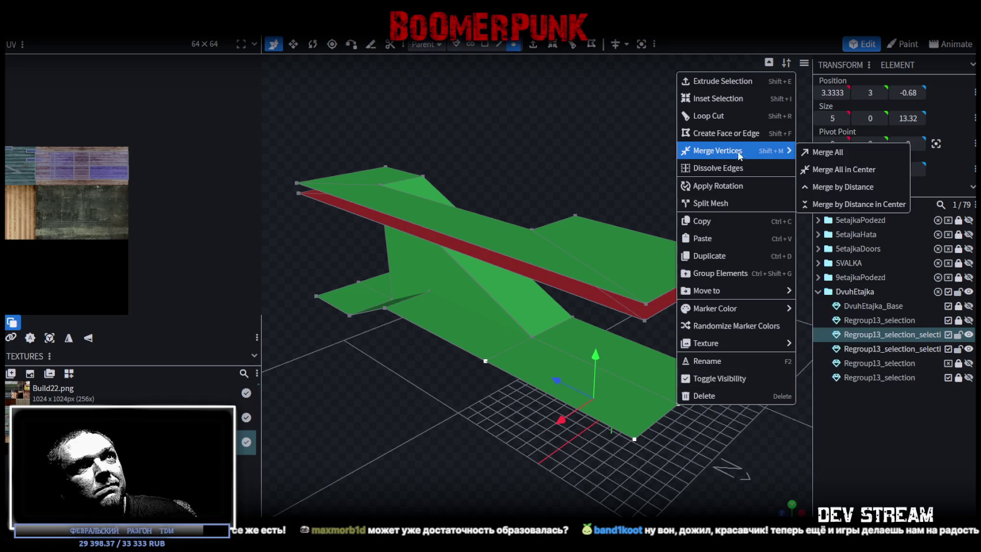
click(823, 151)
mouse_move(720, 296)
mouse_down()
mouse_move(615, 220)
mouse_move(483, 251)
mouse_move(577, 110)
mouse_move(517, 156)
mouse_up()
click(484, 44)
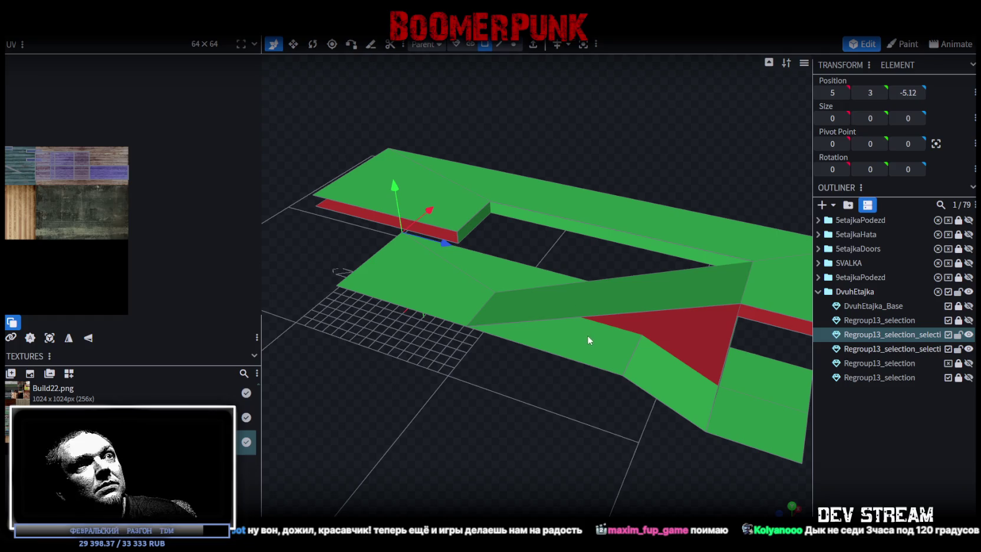
click(588, 335)
shift+click(660, 378)
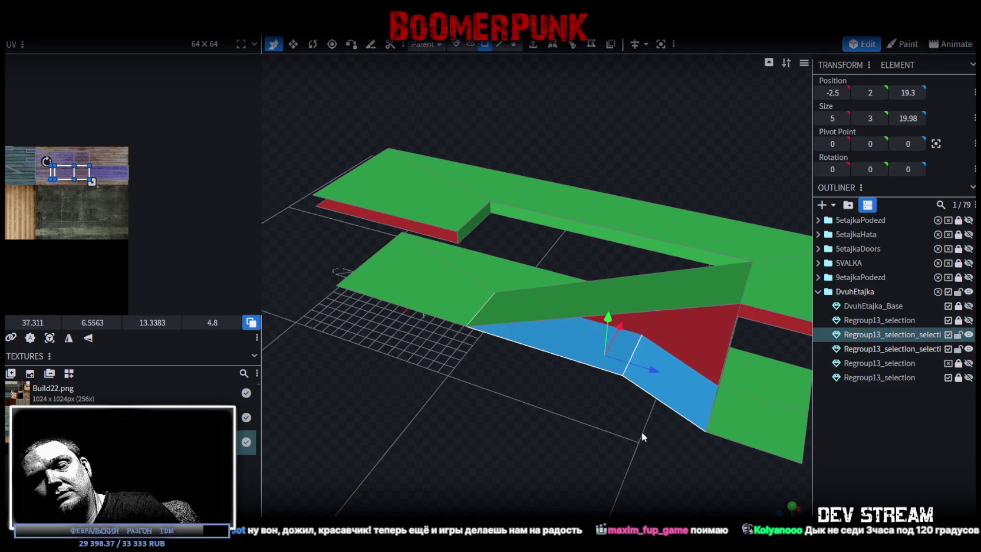
key(Delete)
mouse_move(644, 410)
mouse_down()
mouse_move(567, 366)
mouse_move(481, 377)
mouse_move(619, 395)
mouse_move(621, 353)
mouse_move(630, 350)
mouse_move(619, 330)
mouse_up()
click(514, 44)
click(574, 421)
right_click(453, 403)
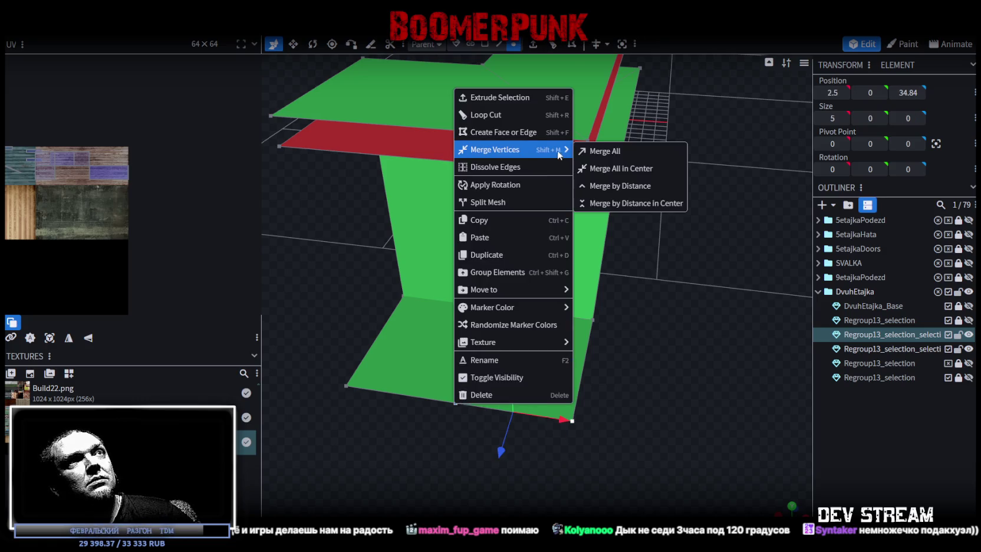
click(600, 149)
mouse_move(623, 233)
mouse_down()
mouse_move(627, 345)
mouse_move(653, 331)
mouse_up()
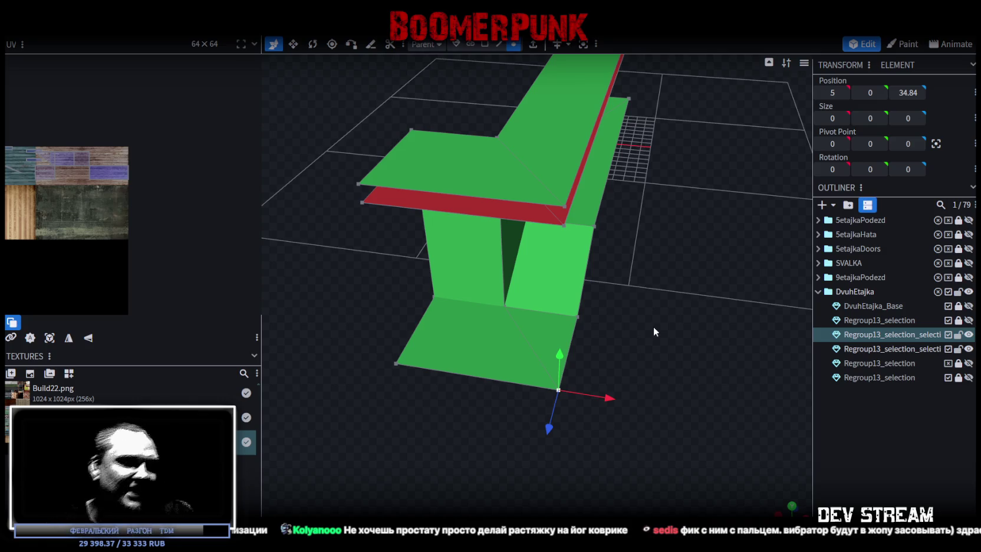
mouse_move(653, 325)
mouse_down()
mouse_move(521, 334)
mouse_move(449, 286)
mouse_move(502, 294)
mouse_move(509, 258)
mouse_move(408, 263)
mouse_move(398, 310)
mouse_move(623, 349)
mouse_move(544, 242)
mouse_move(627, 294)
mouse_up()
Split the stair's large sloped side face off into its own mesh
click(485, 45)
drag(593, 150, 628, 214)
click(641, 164)
shift+click(577, 237)
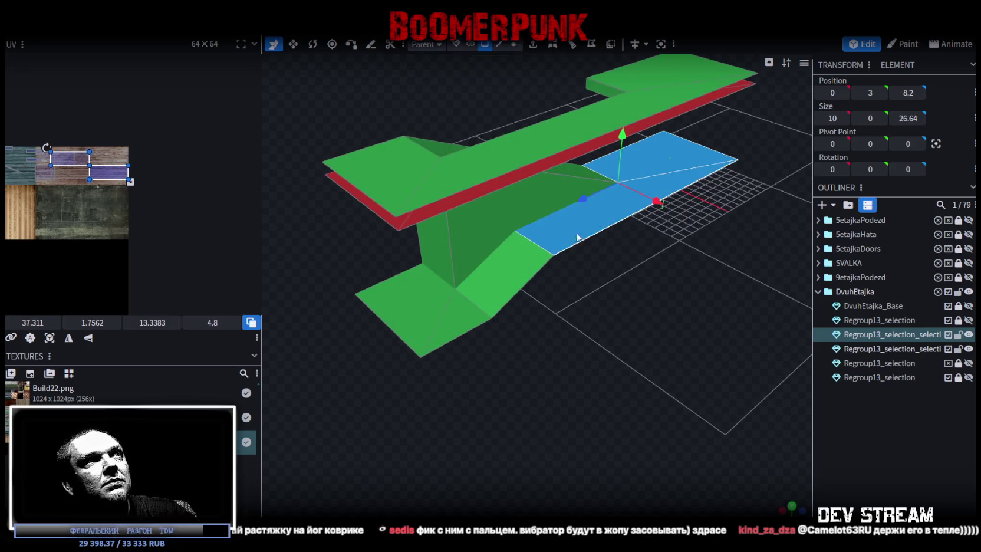
shift+click(451, 310)
click(513, 283)
mouse_move(577, 289)
mouse_down()
mouse_move(475, 315)
mouse_move(629, 204)
mouse_up()
click(598, 209)
right_click(598, 208)
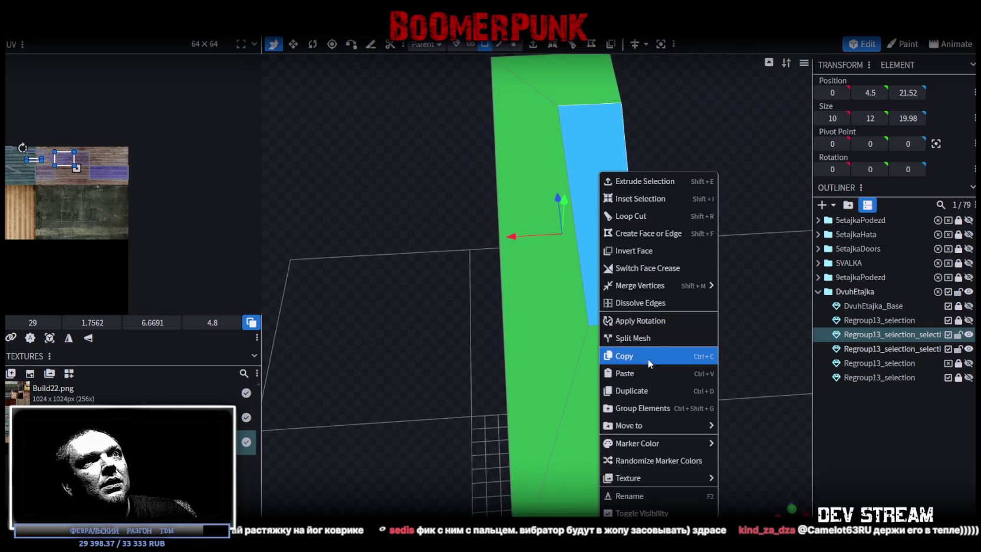
click(647, 338)
Select all faces of the original building mesh and hide the separated green piece
mouse_move(426, 369)
mouse_down()
mouse_move(605, 305)
mouse_move(683, 326)
mouse_move(697, 320)
mouse_up()
drag(651, 295, 813, 311)
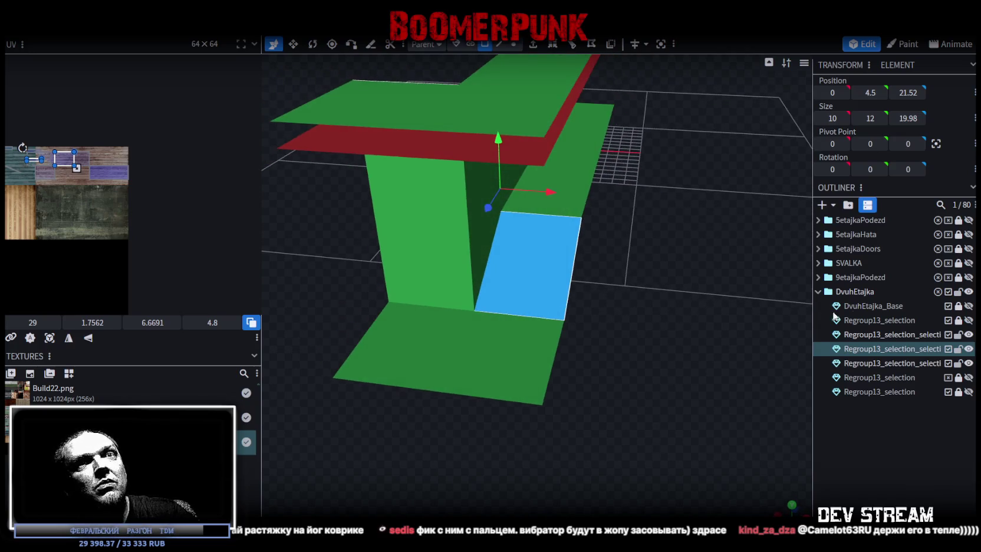
click(907, 334)
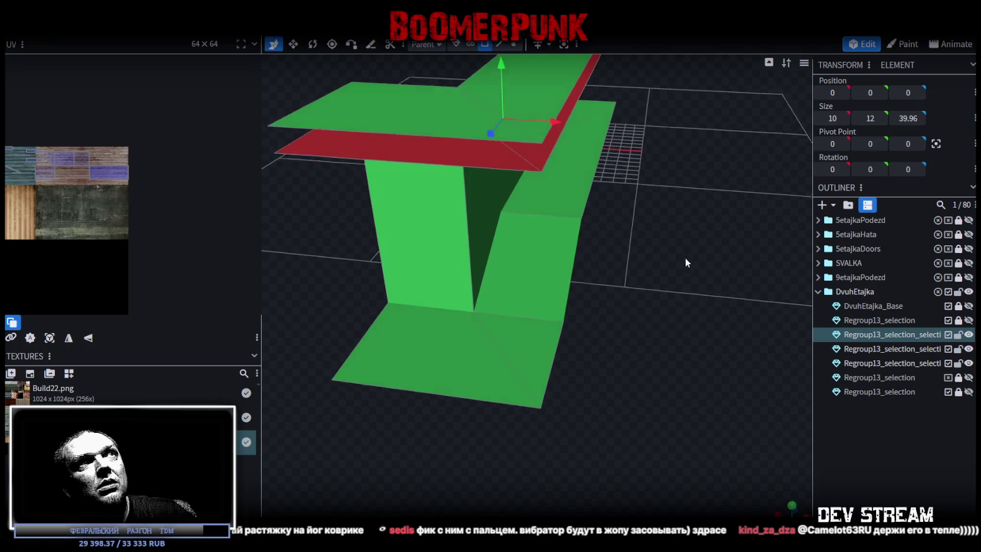
drag(686, 254, 675, 252)
key(ctrl+a)
mouse_move(682, 319)
mouse_down()
mouse_move(603, 197)
mouse_move(602, 277)
mouse_move(728, 319)
mouse_move(722, 278)
mouse_move(667, 298)
mouse_up()
click(968, 363)
Show the green piece again and merge it with the building mesh using Merge Meshes
click(969, 363)
click(968, 363)
click(968, 363)
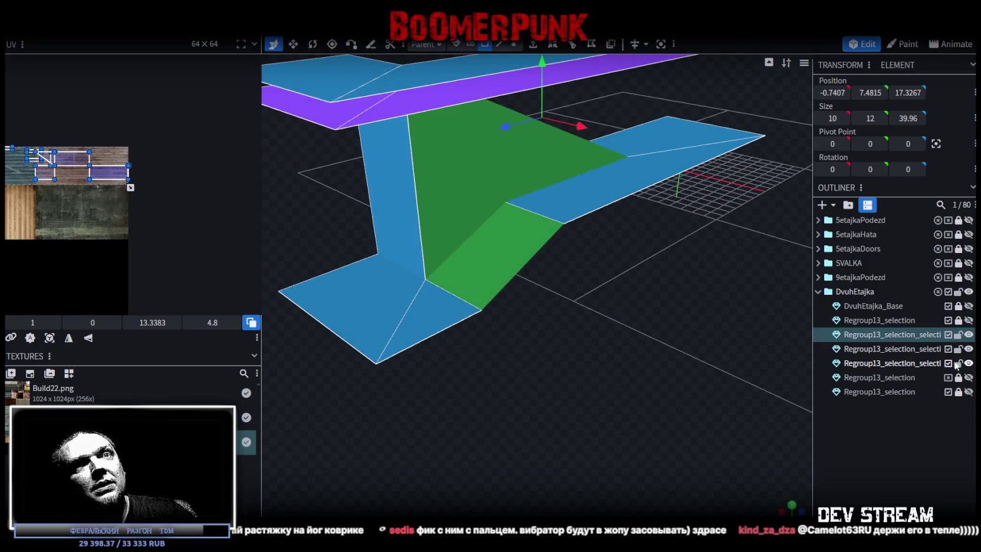
ctrl+click(917, 365)
right_click(912, 332)
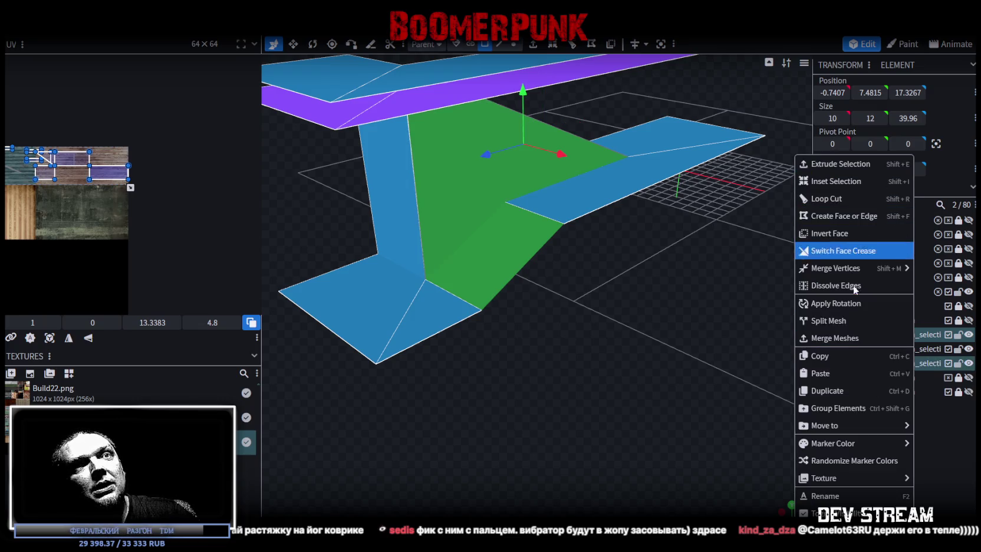
click(838, 337)
Accept the Auto Fix prompt to weld the three duplicate vertices
drag(584, 127, 534, 62)
drag(539, 135, 537, 139)
click(537, 137)
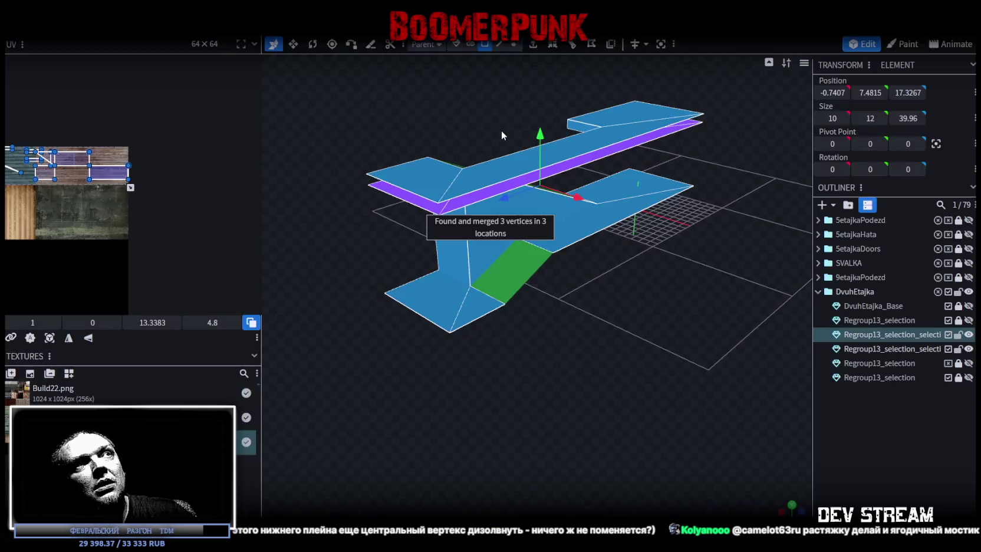
drag(694, 273, 637, 401)
Project the stair faces' UVs from straight top view and widen the UV editor panel
click(791, 513)
scroll(695, 349, down, 2)
click(50, 337)
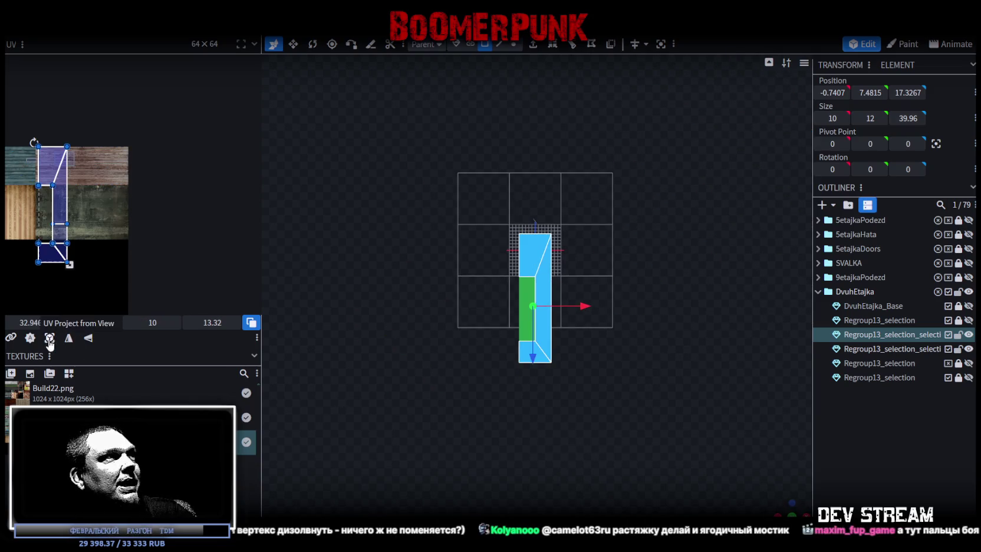
middle_drag(67, 239, 128, 201)
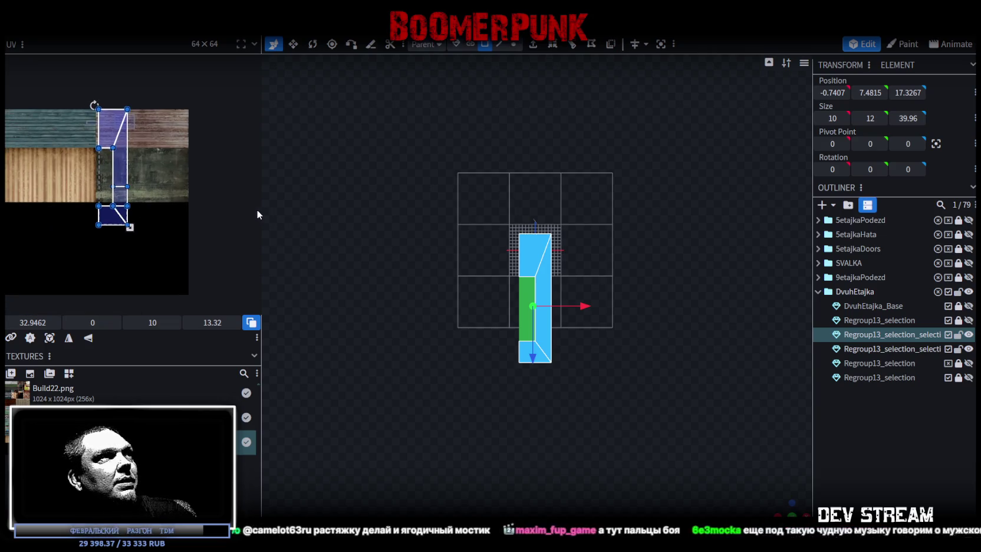
drag(261, 209, 356, 212)
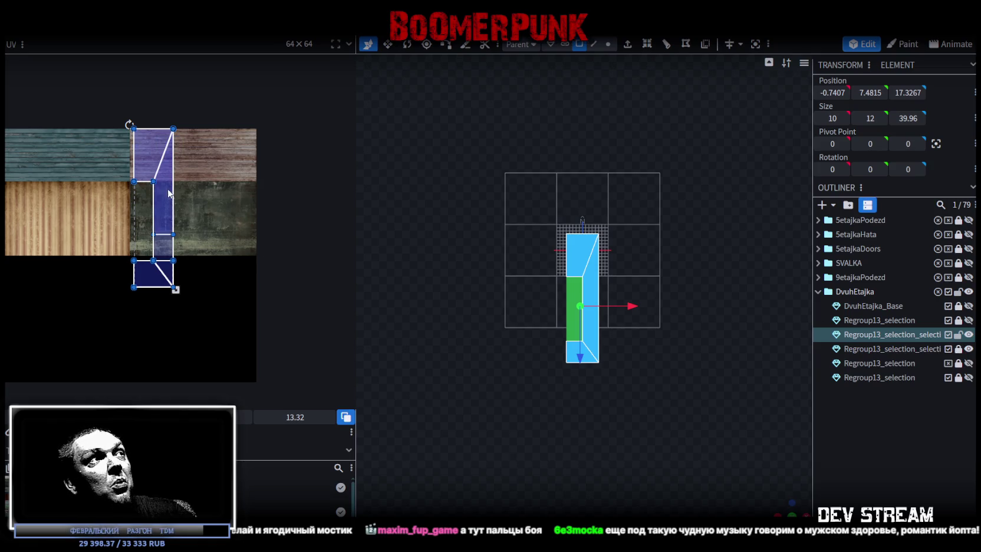
Move the UV island left and down, then inspect the wedge from a low side view
drag(168, 195, 131, 219)
right_click(130, 220)
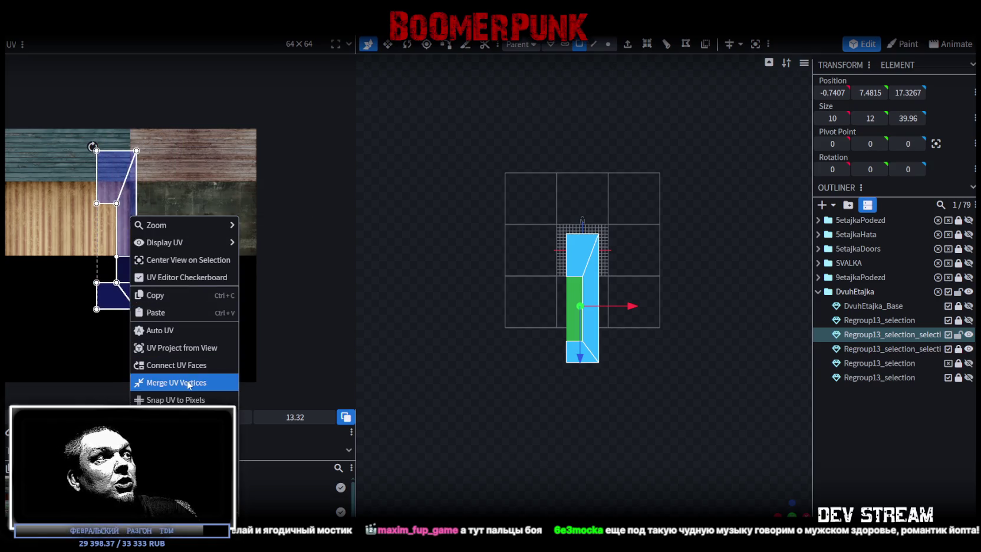
drag(776, 507, 657, 420)
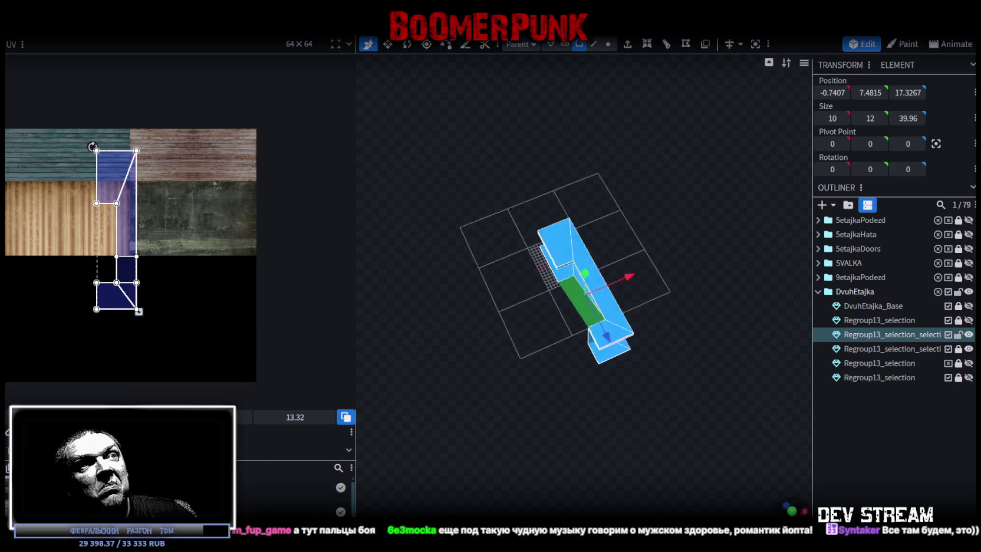
drag(481, 384, 759, 388)
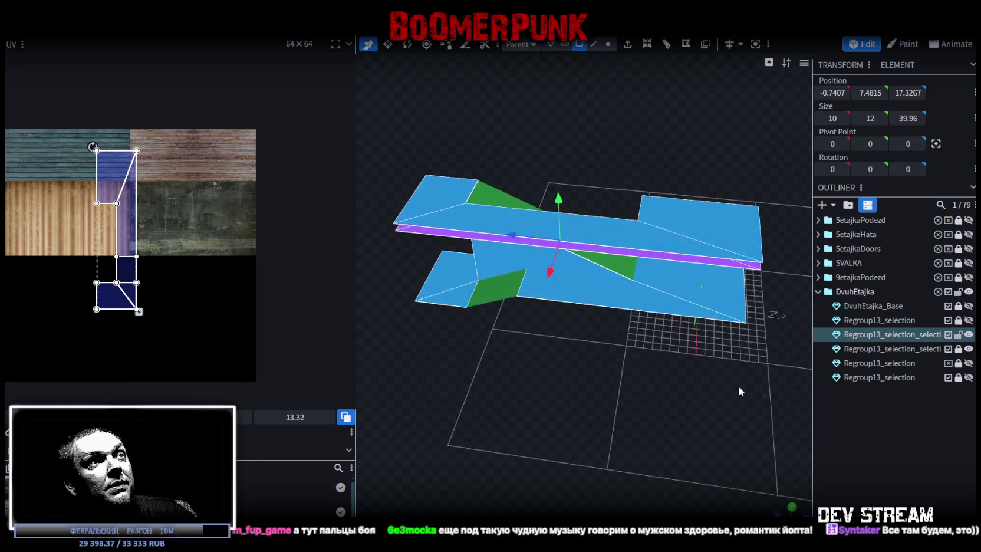
scroll(517, 384, up, 3)
mouse_move(517, 384)
mouse_down()
mouse_move(506, 337)
mouse_move(676, 391)
mouse_move(749, 382)
mouse_move(705, 312)
mouse_move(587, 317)
mouse_up()
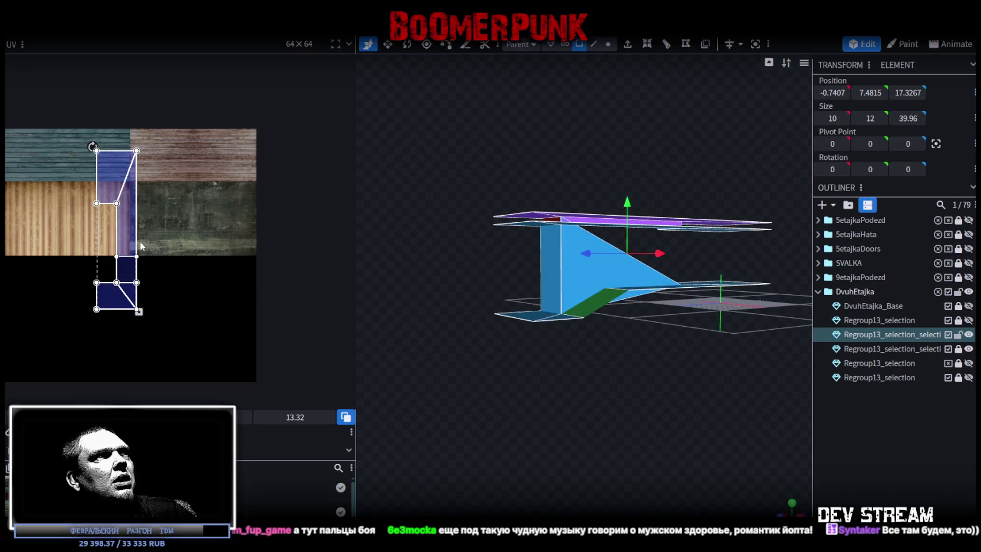
scroll(159, 206, up, 2)
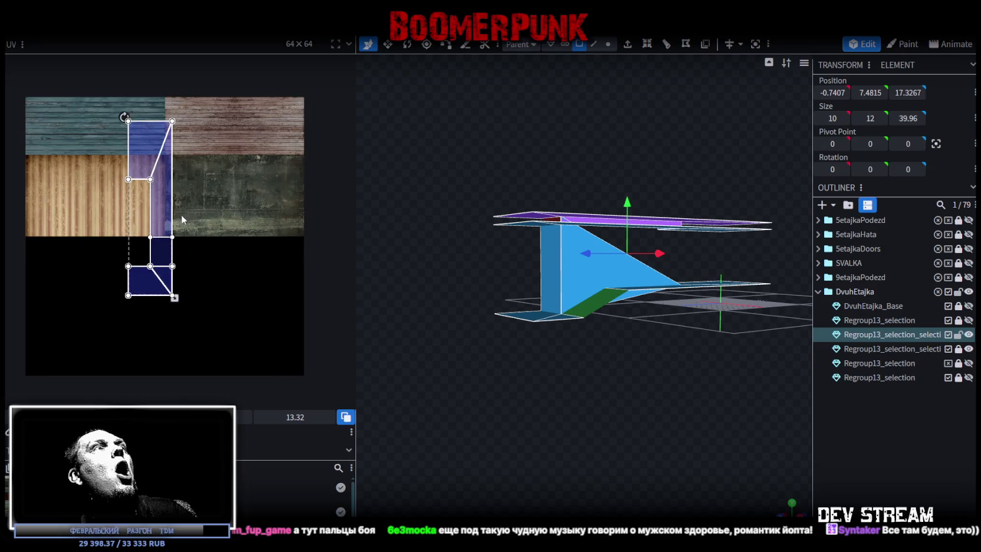
right_click(158, 206)
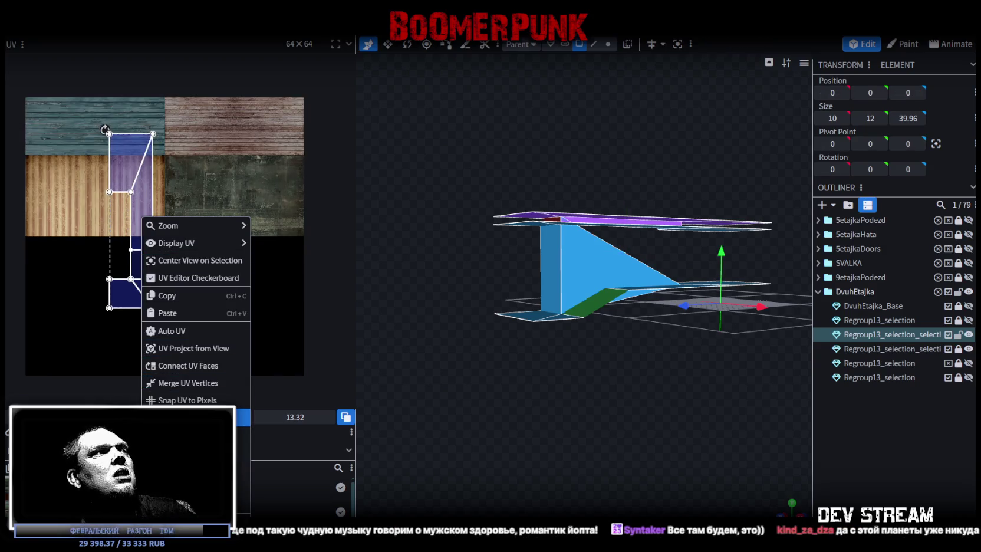
Rotate the stair's UV island 90° and move it onto the top wood-plank strip
click(203, 417)
drag(204, 216, 290, 113)
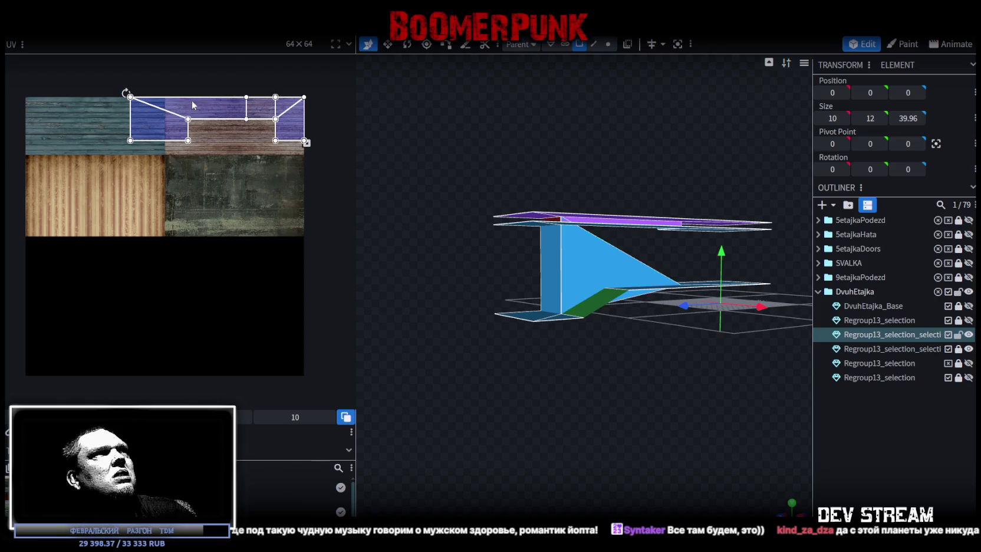
scroll(192, 118, up, 2)
scroll(191, 117, down, 2)
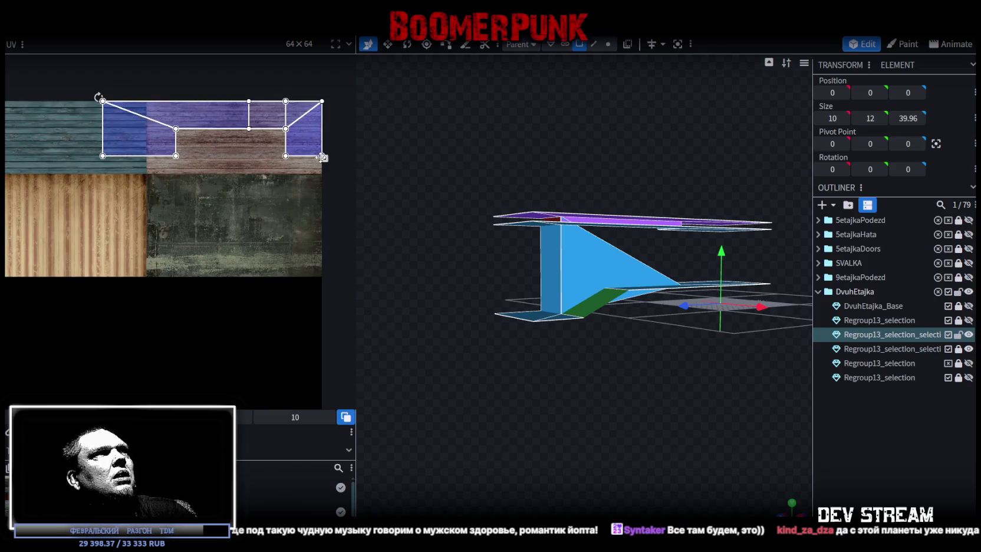
drag(324, 158, 253, 170)
drag(134, 129, 177, 130)
Shift and enlarge the UV island so it fills the whole purple wood tile
scroll(178, 135, up, 3)
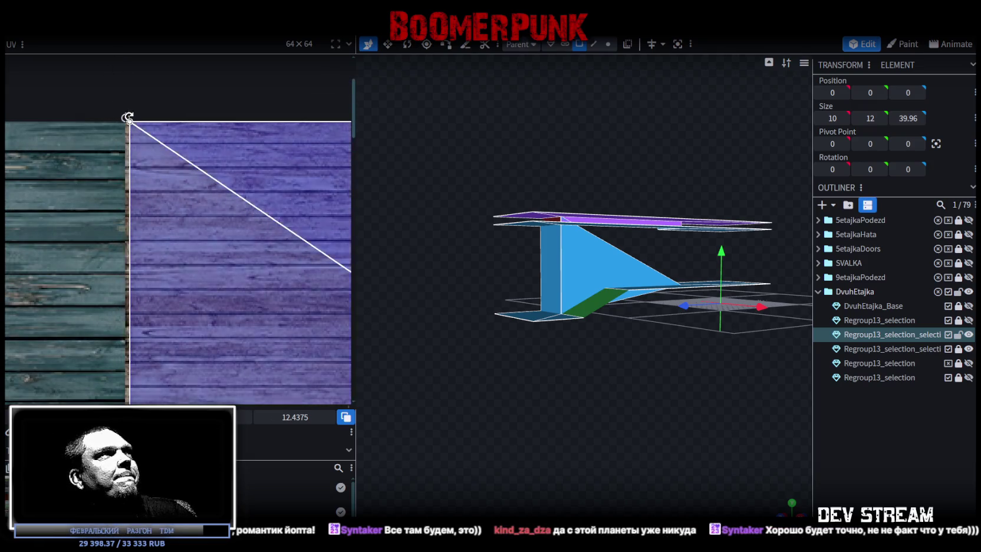
scroll(136, 156, up, 2)
drag(135, 156, 151, 199)
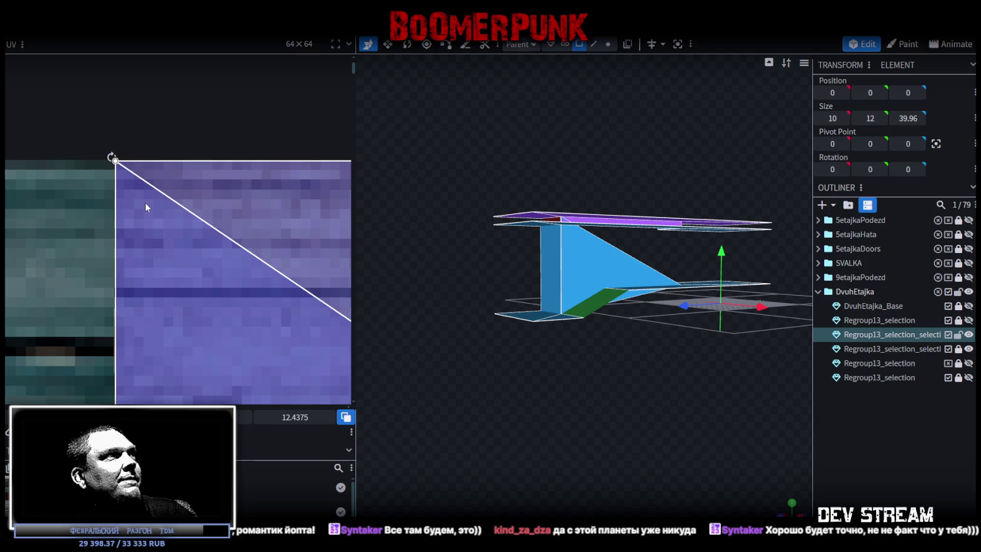
scroll(147, 206, down, 2)
scroll(147, 195, down, 2)
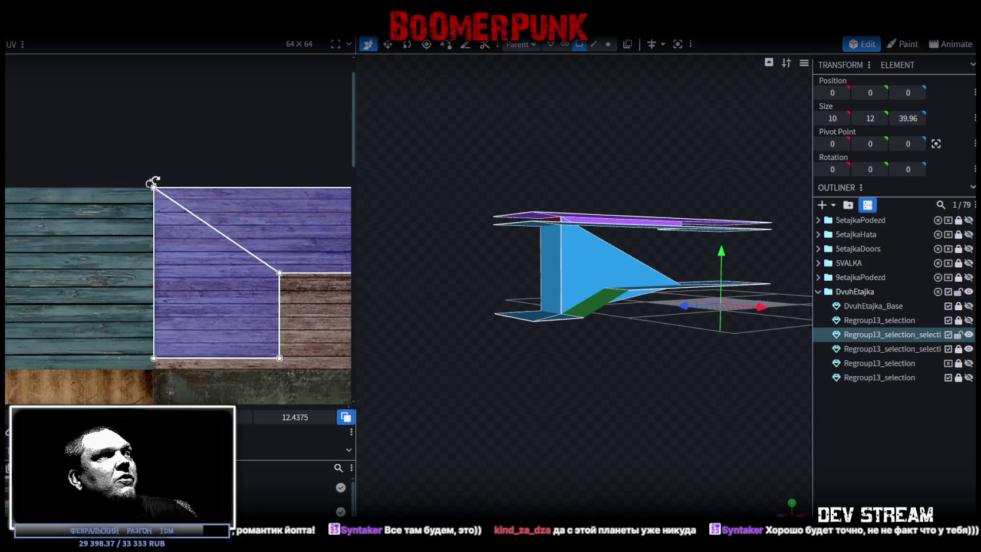
scroll(142, 180, down, 2)
scroll(168, 187, up, 3)
scroll(208, 219, up, 2)
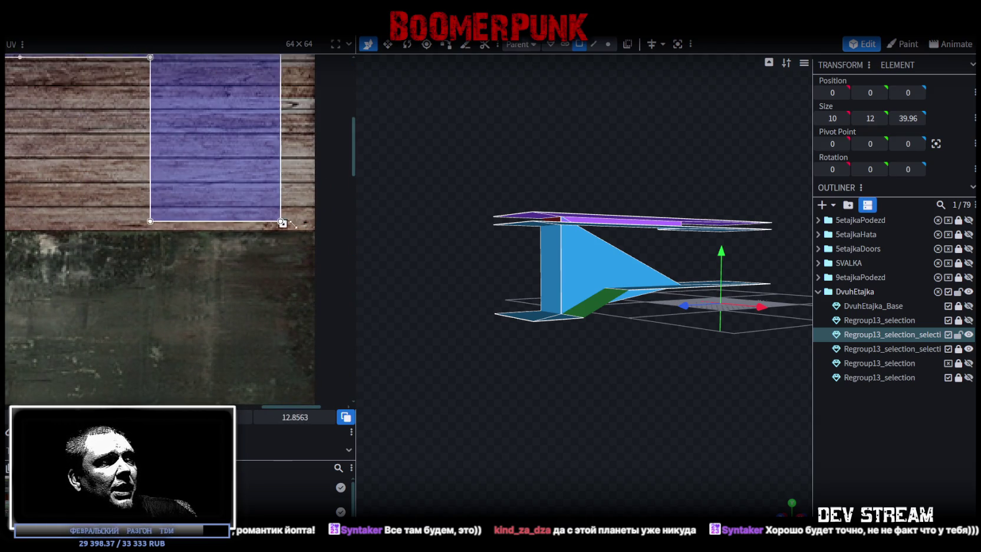
scroll(303, 226, up, 3)
drag(219, 200, 259, 244)
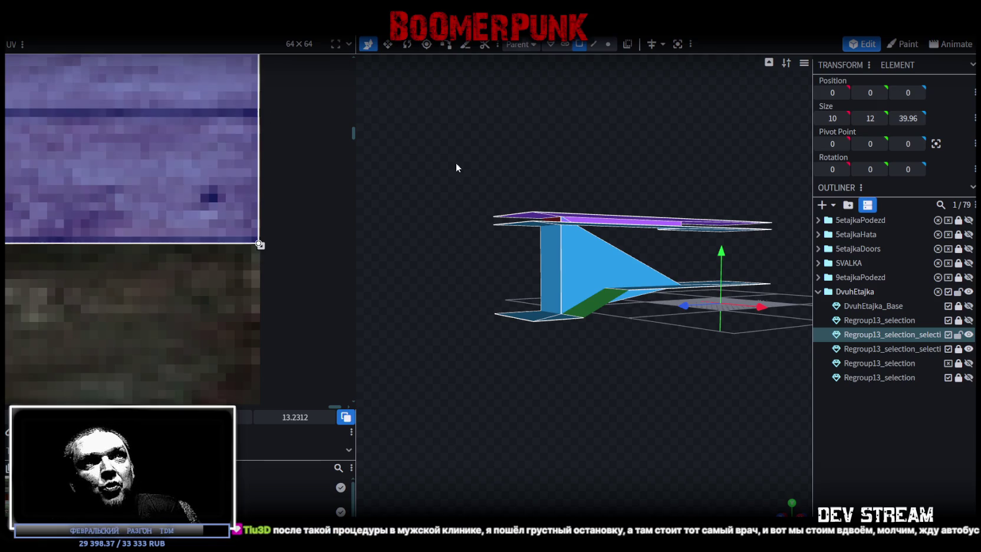
mouse_move(529, 150)
middle_down()
mouse_move(534, 193)
mouse_move(546, 125)
mouse_move(532, 196)
middle_up()
Select the upper landing's top face together with the long beam's top face
click(533, 197)
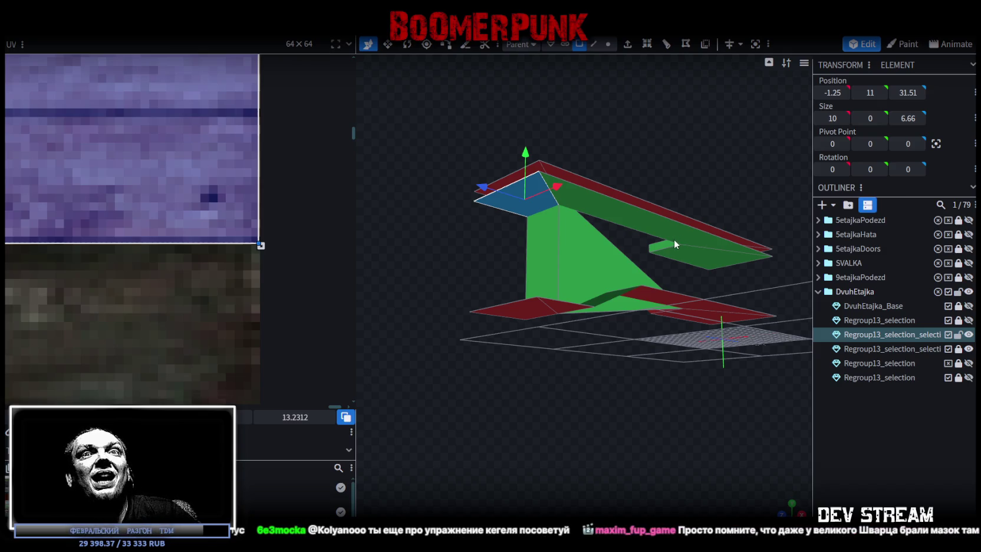
shift+click(676, 235)
drag(717, 172, 743, 235)
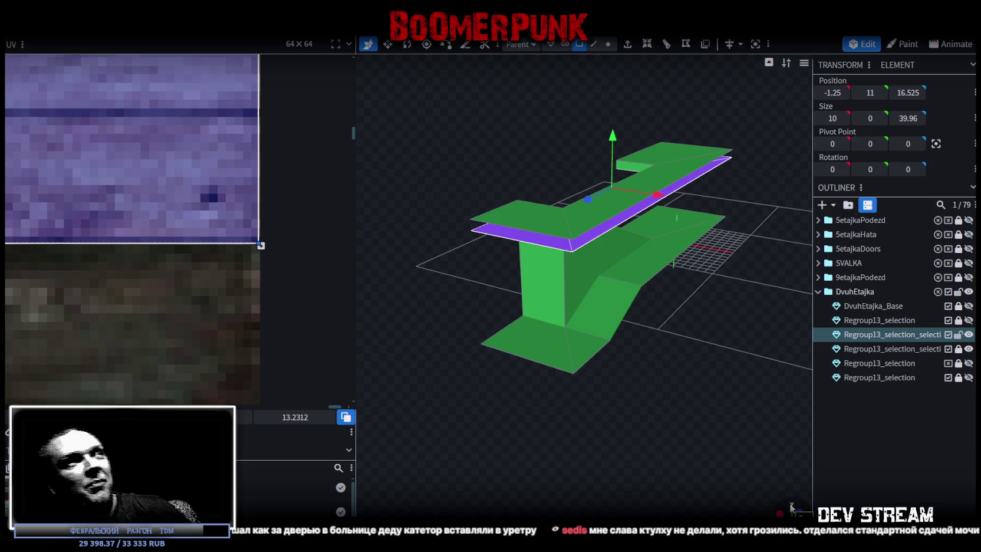
Drag the floor face's top-left UV corner upward on the texture
scroll(237, 230, up, 1)
scroll(238, 231, up, 1)
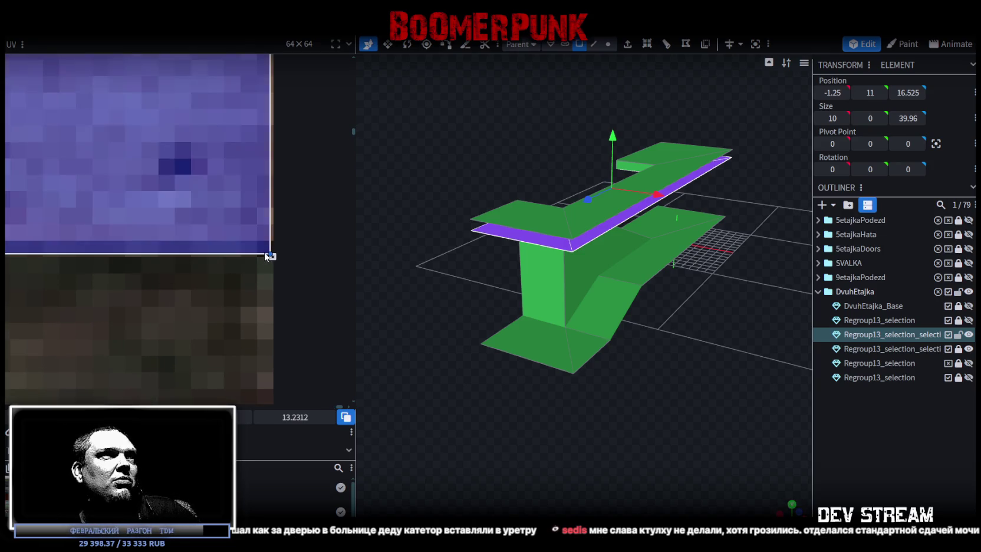
scroll(719, 344, down, 1)
mouse_move(718, 344)
mouse_down()
mouse_move(682, 288)
mouse_move(894, 418)
mouse_up()
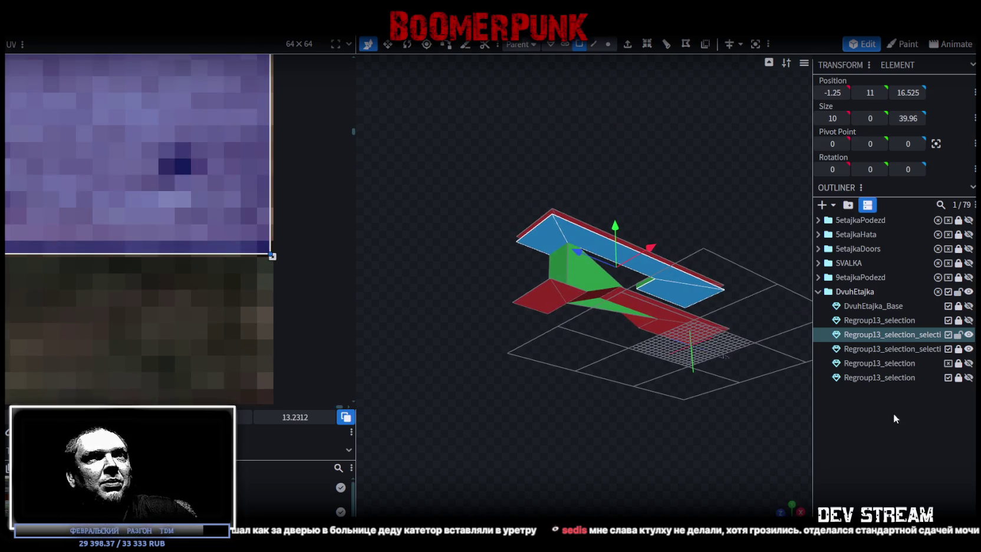
drag(596, 155, 588, 262)
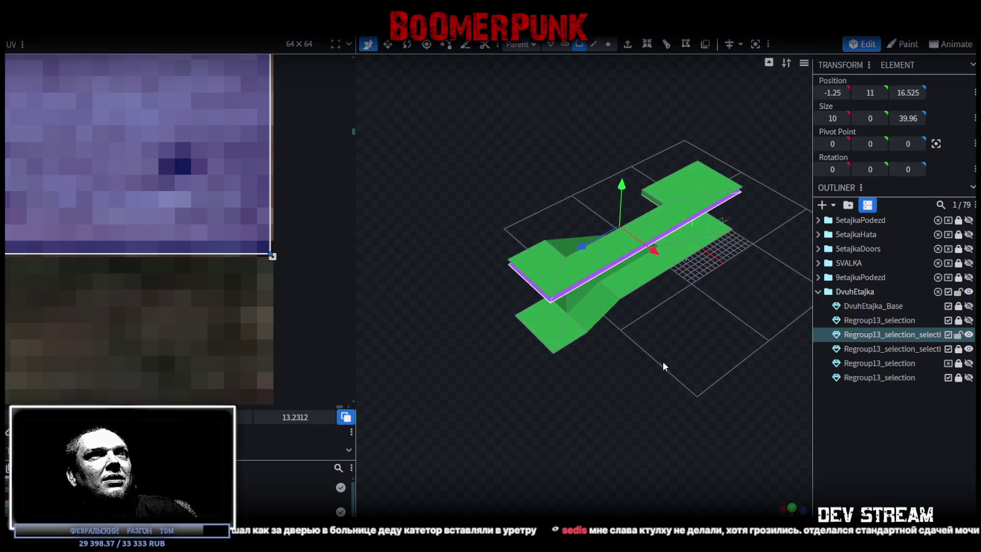
scroll(248, 242, down, 2)
scroll(252, 240, down, 2)
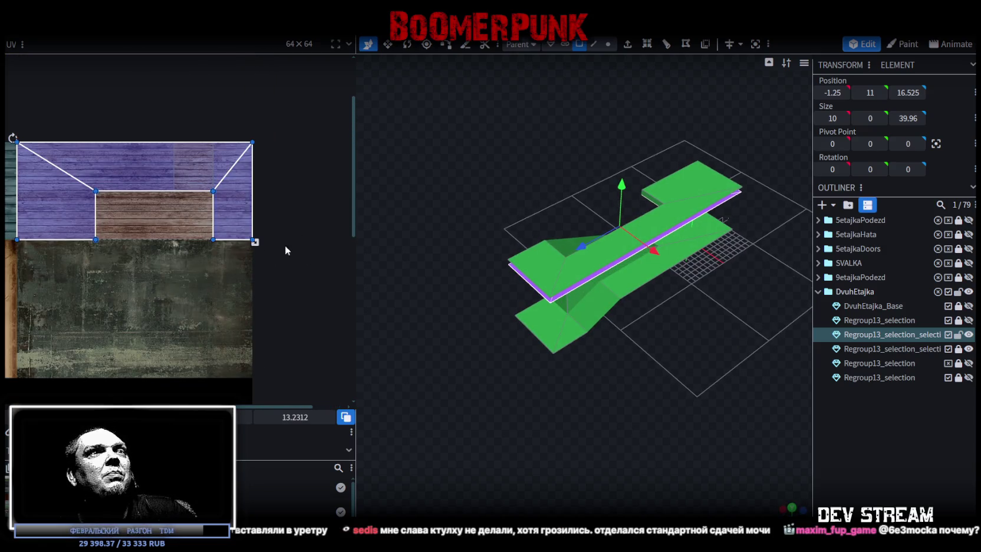
drag(616, 401, 498, 317)
mouse_move(118, 263)
middle_down()
mouse_move(171, 224)
mouse_move(126, 288)
middle_up()
scroll(117, 259, up, 2)
scroll(102, 215, up, 2)
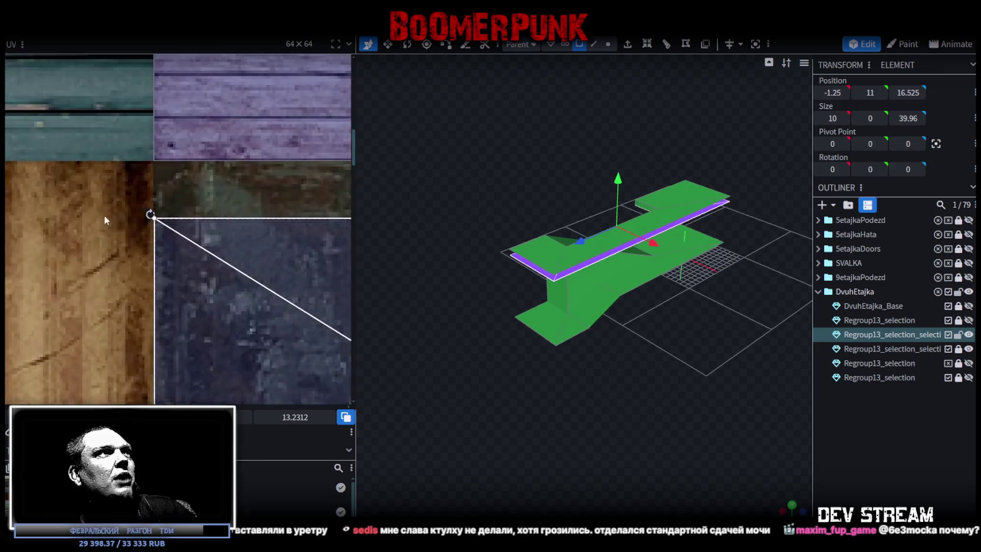
scroll(102, 220, up, 1)
drag(276, 237, 291, 140)
Check the wood-plank textures from a lower angle and select the lower-left floor face
scroll(174, 109, up, 2)
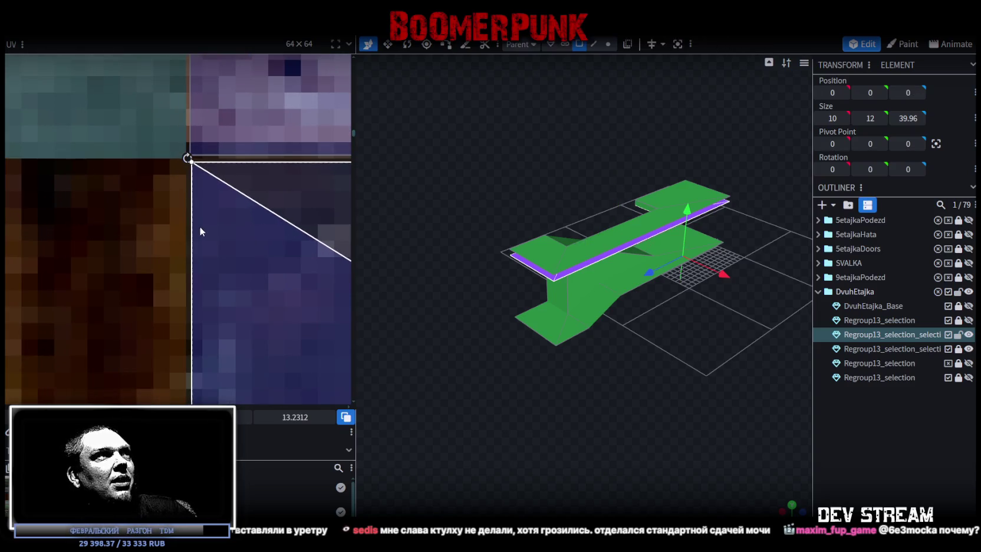
scroll(194, 227, down, 2)
scroll(189, 228, down, 2)
scroll(182, 230, down, 2)
scroll(181, 230, down, 1)
mouse_move(716, 394)
mouse_down()
mouse_move(640, 154)
mouse_move(643, 203)
mouse_move(677, 264)
mouse_up()
scroll(642, 147, up, 3)
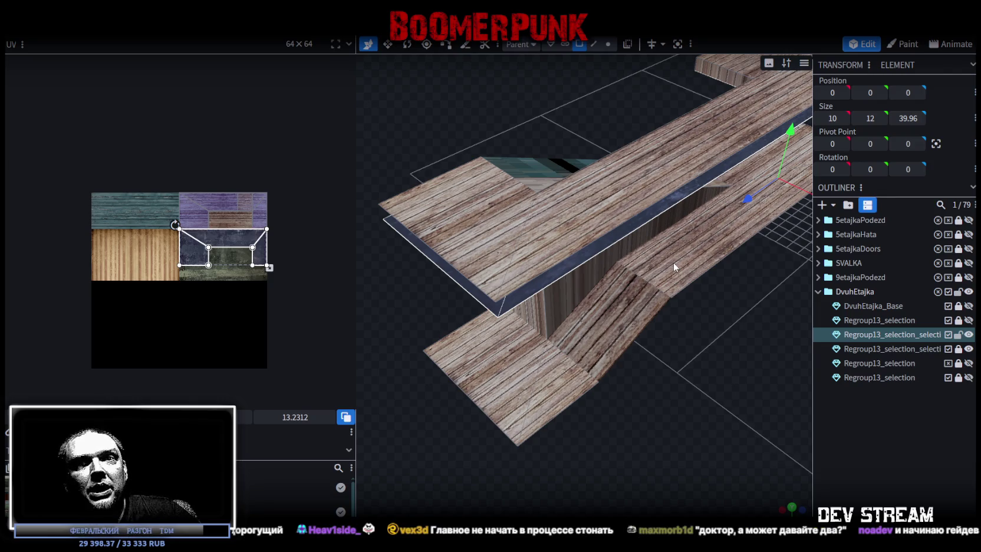
click(525, 370)
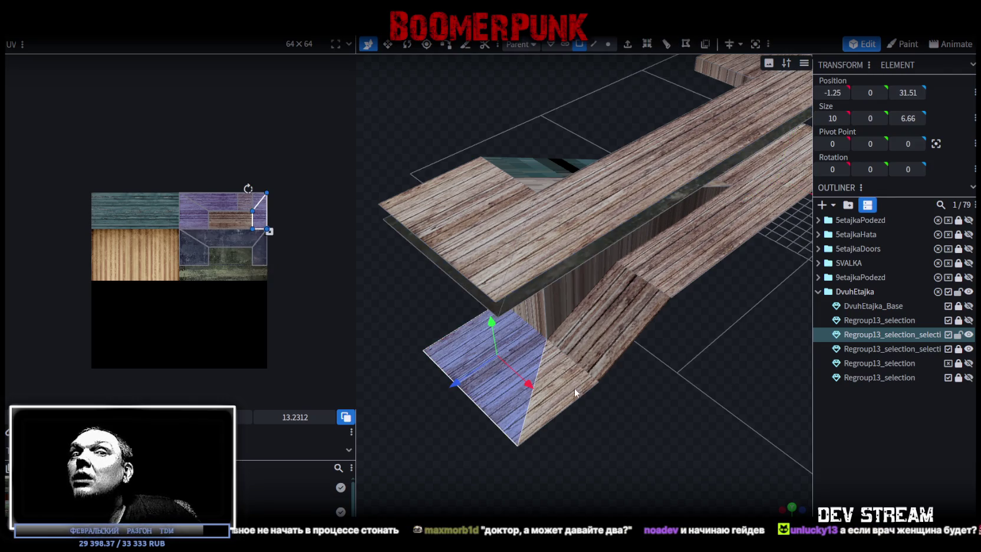
Select the ramp face and the upper beam face
shift+click(576, 402)
shift+click(675, 254)
drag(700, 377, 547, 374)
scroll(546, 370, down, 3)
mouse_move(605, 403)
mouse_down()
mouse_move(469, 384)
mouse_move(737, 382)
mouse_move(746, 400)
mouse_up()
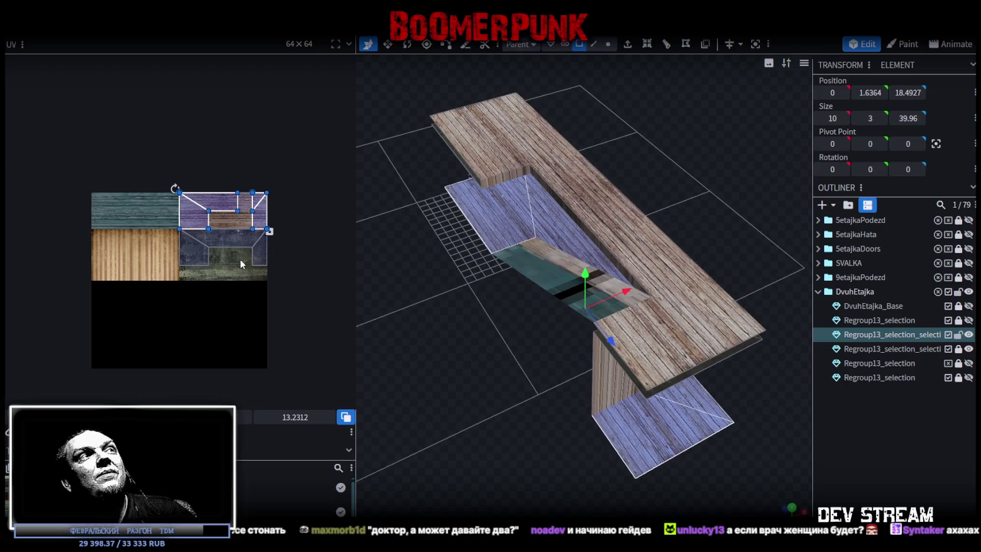
mouse_move(456, 347)
mouse_down()
mouse_move(503, 375)
mouse_move(583, 387)
mouse_move(432, 232)
mouse_move(521, 216)
mouse_move(516, 423)
mouse_move(456, 366)
mouse_move(509, 414)
mouse_move(515, 359)
mouse_up()
Select the beam's small, long side and large vertical faces, then view them in orthographic side view
click(432, 232)
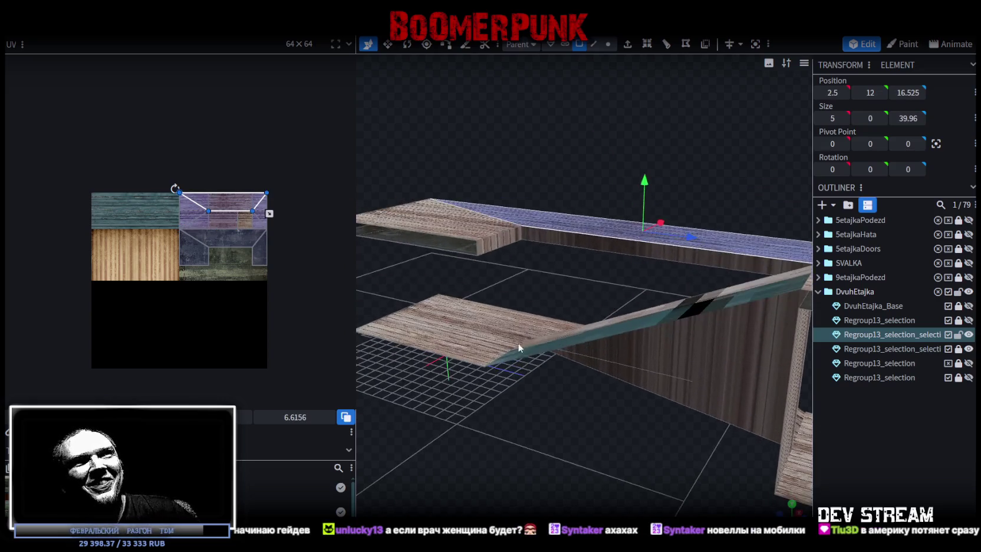
click(503, 245)
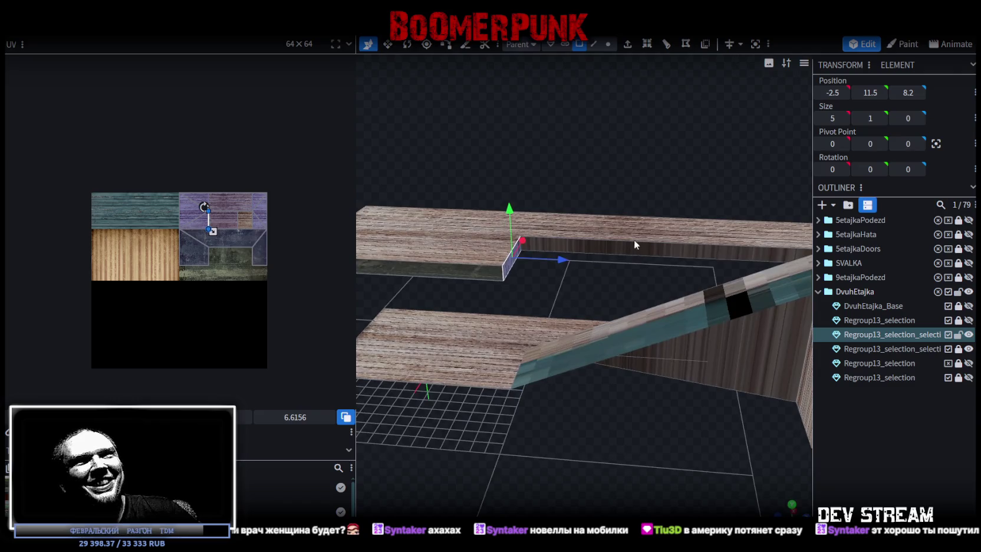
shift+click(623, 249)
mouse_move(623, 248)
mouse_down()
mouse_move(520, 429)
mouse_move(500, 415)
mouse_move(526, 404)
mouse_move(590, 341)
mouse_up()
click(636, 308)
mouse_move(636, 309)
mouse_down()
mouse_move(487, 423)
mouse_move(567, 427)
mouse_move(645, 452)
mouse_up()
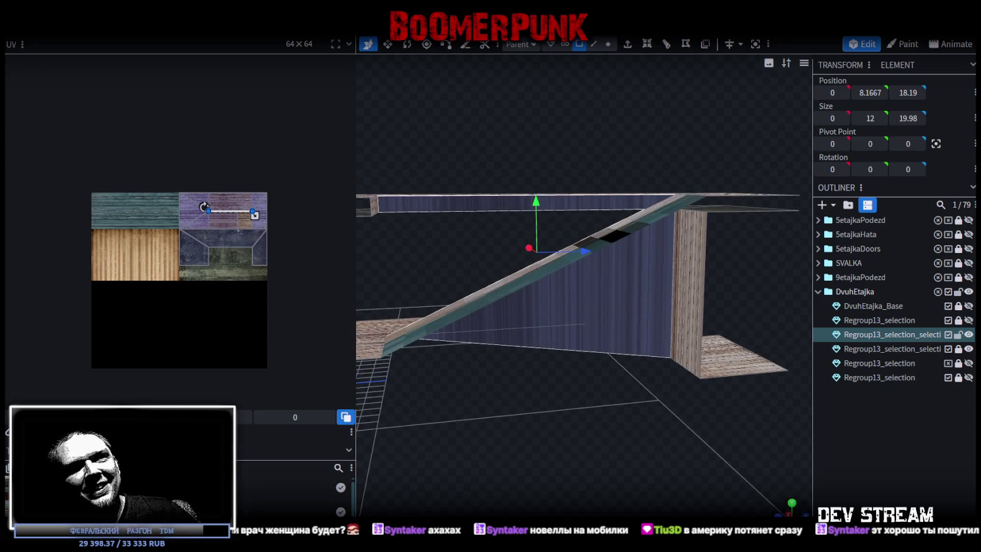
key(KP_3)
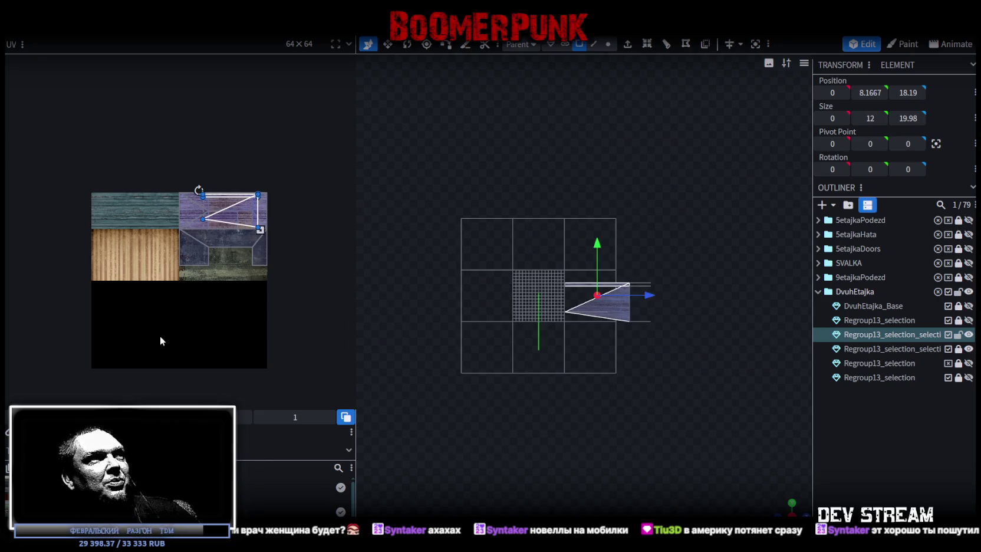
Stretch the side face's UV out from a thin line and move it up-left onto the concrete
scroll(160, 339, up, 2)
mouse_move(222, 251)
mouse_down()
mouse_move(271, 262)
mouse_move(210, 234)
mouse_up()
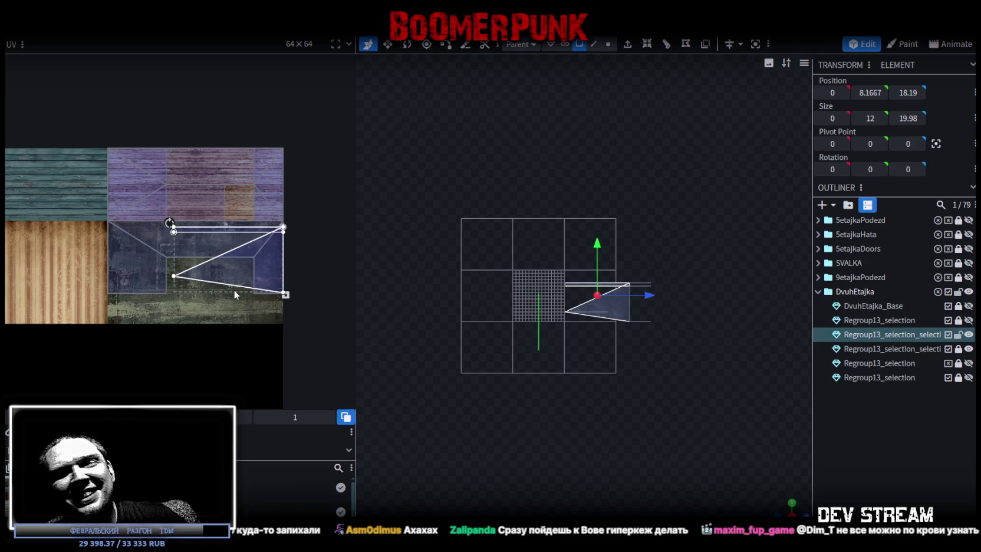
scroll(162, 211, up, 5)
drag(219, 252, 183, 244)
scroll(183, 247, up, 2)
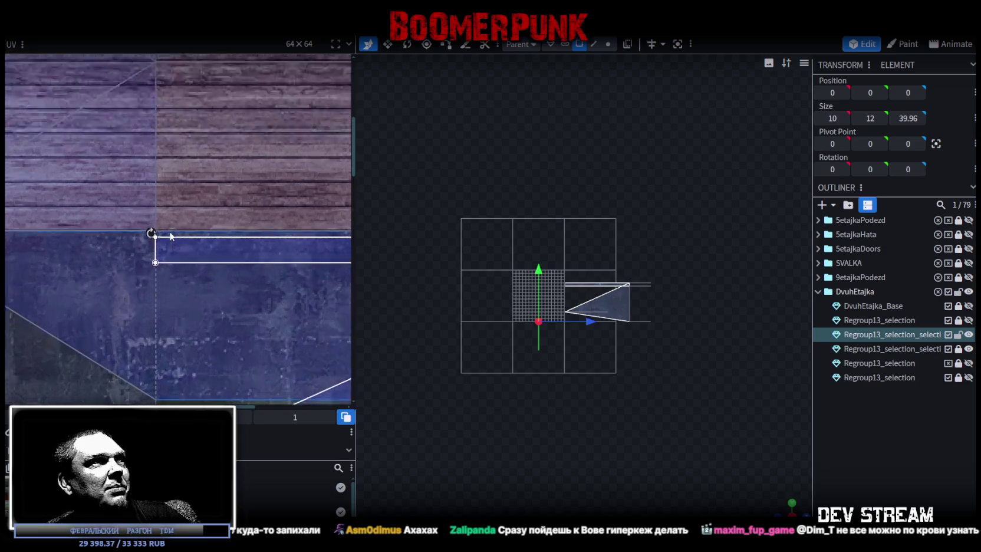
drag(166, 245, 167, 241)
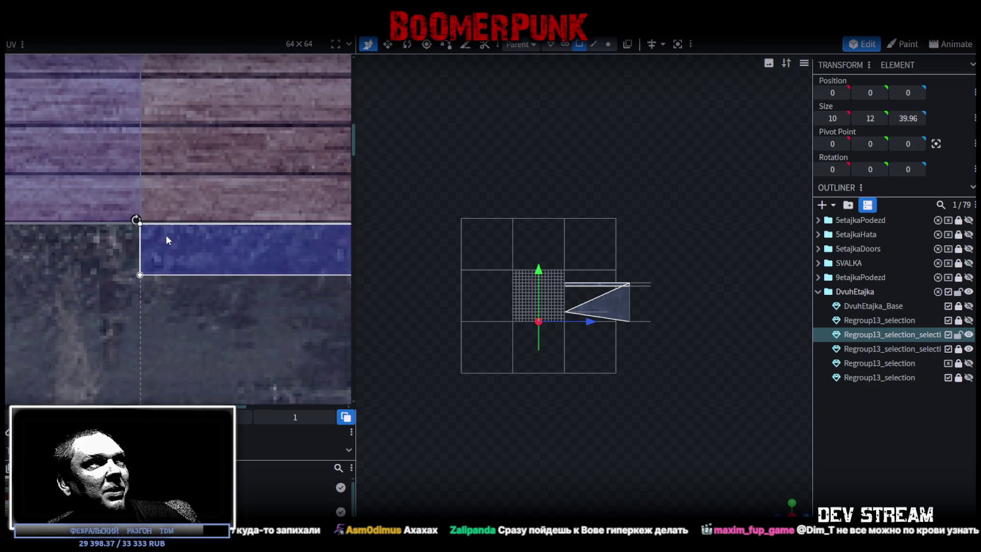
Drag the UV's bottom-right corner down-right so the island spans the concrete area
scroll(165, 240, down, 3)
scroll(245, 278, up, 3)
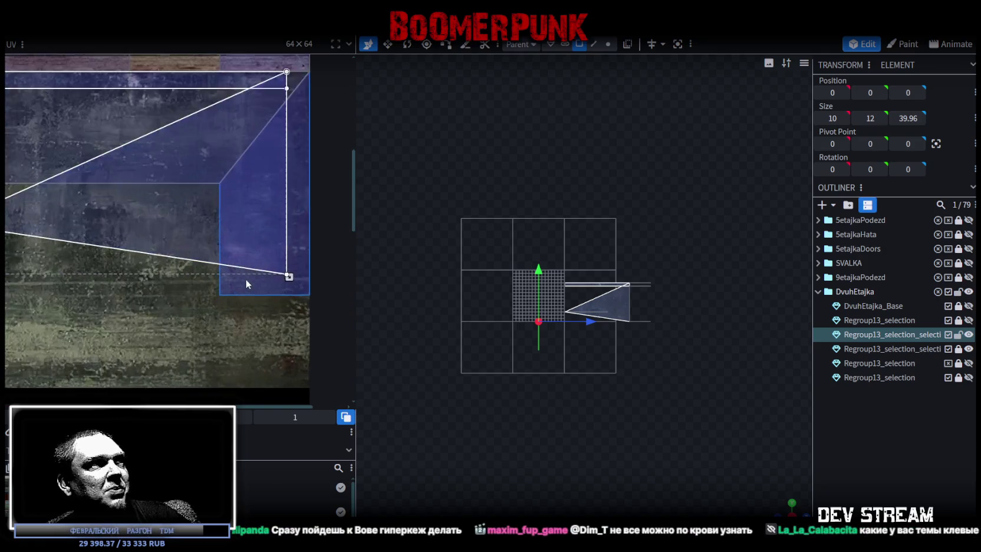
scroll(285, 295, up, 2)
middle_drag(285, 295, 219, 278)
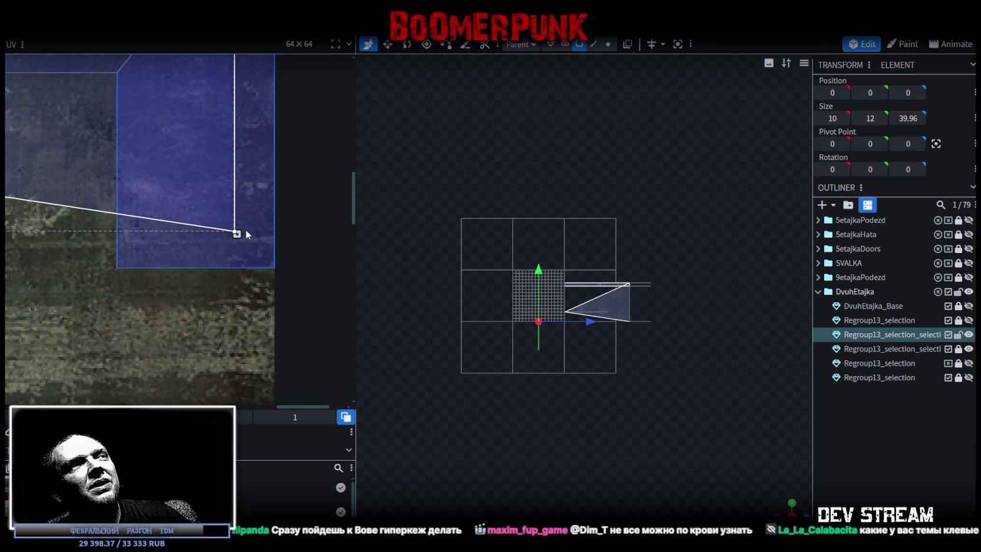
drag(237, 233, 280, 274)
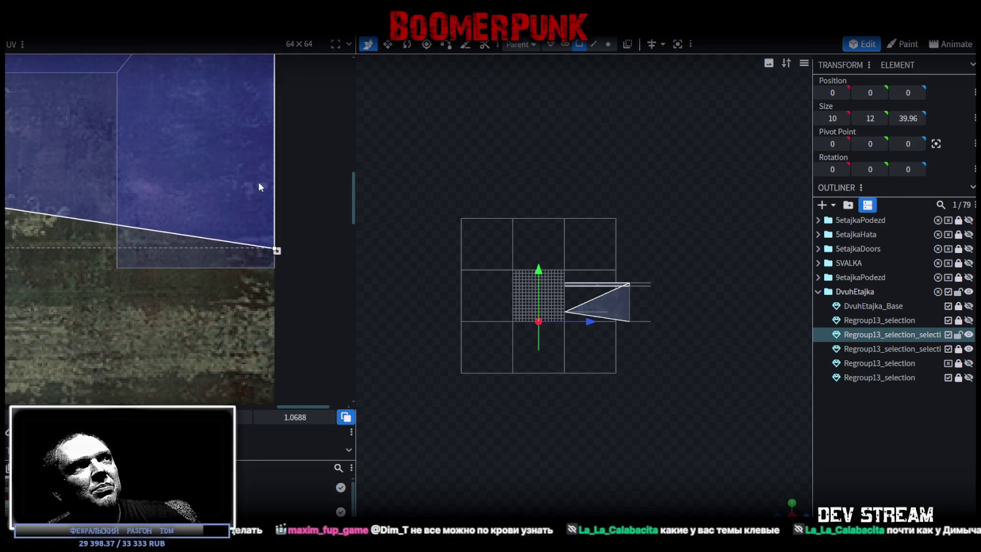
scroll(258, 181, up, 3)
scroll(218, 241, up, 1)
scroll(230, 241, up, 1)
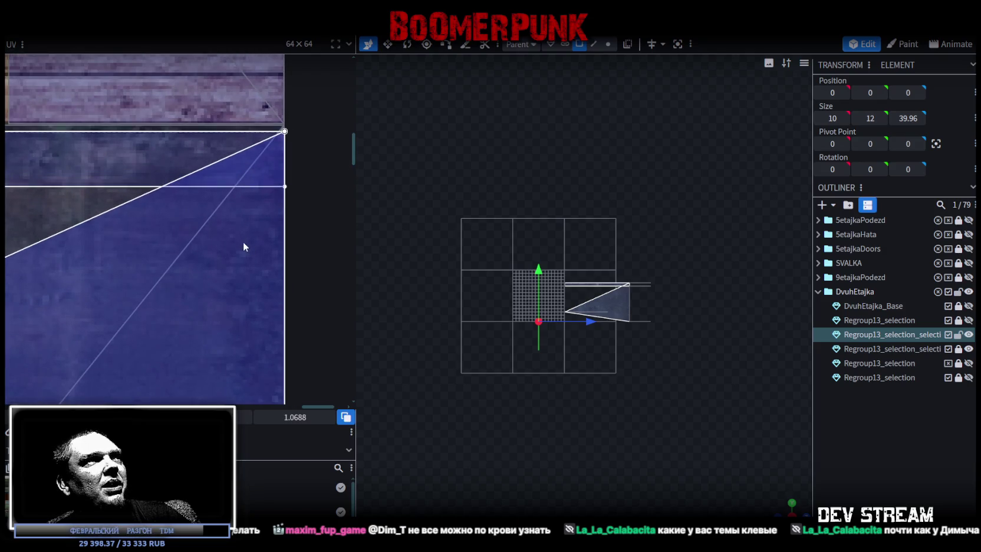
ctrl+scroll(144, 268, down, 1)
ctrl+scroll(135, 267, down, 1)
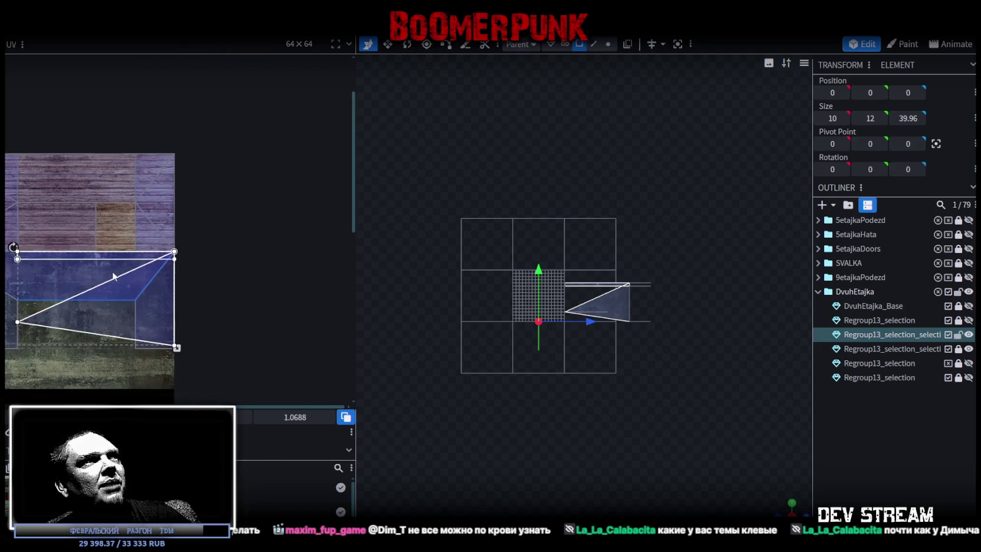
ctrl+scroll(177, 254, down, 1)
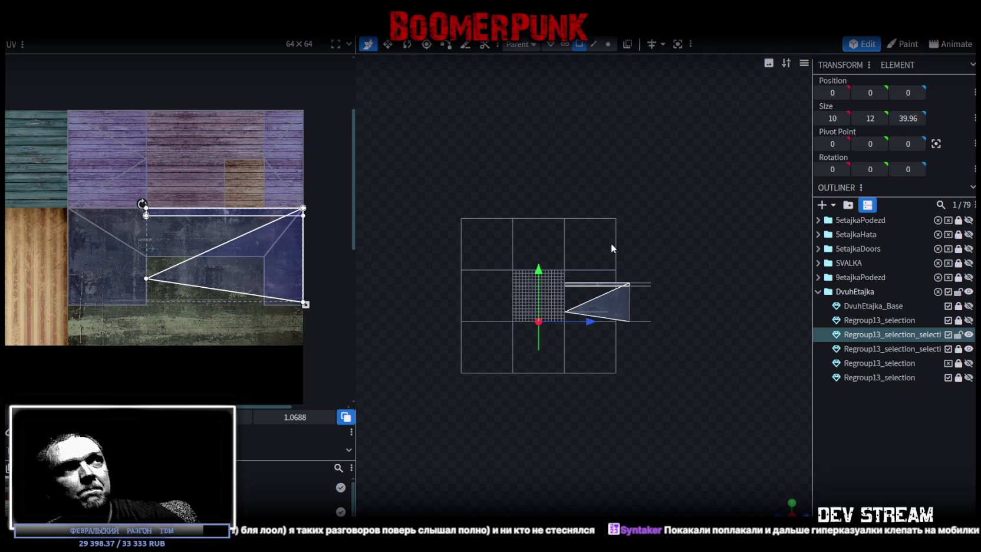
scroll(742, 507, up, 2)
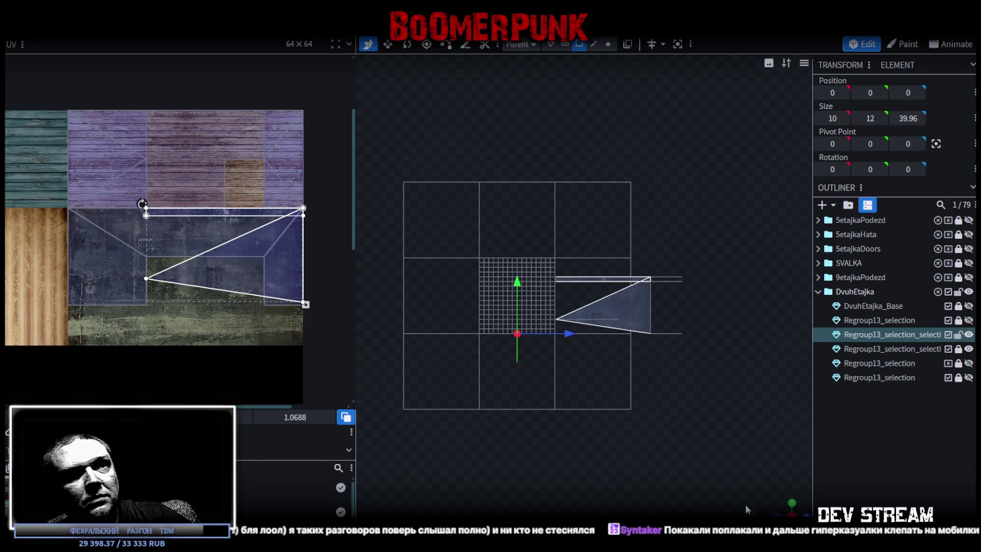
mouse_move(783, 511)
mouse_down()
mouse_move(621, 412)
mouse_move(423, 429)
mouse_up()
Move the upper slab edge face's UV strip down onto the texture's bottom band
scroll(439, 363, up, 2)
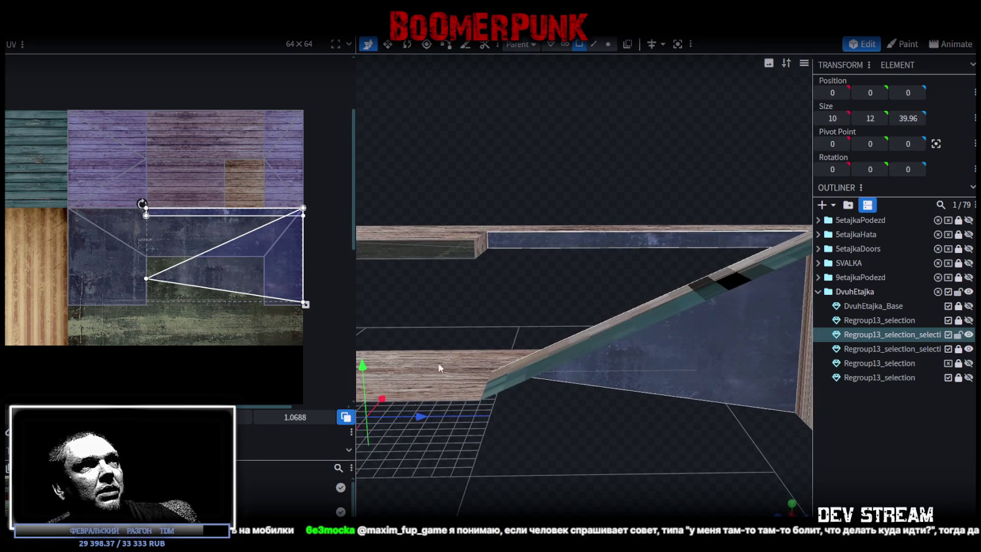
click(564, 237)
mouse_move(213, 211)
mouse_down()
mouse_move(188, 319)
mouse_move(222, 324)
mouse_up()
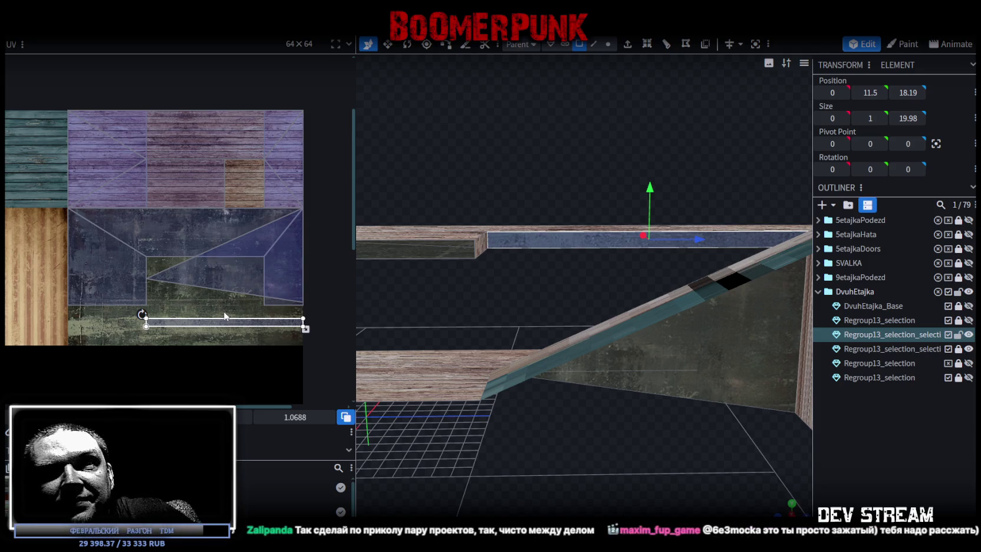
Select the small plane element and add the pillar face to the selection
mouse_move(717, 481)
mouse_down()
mouse_move(696, 416)
mouse_move(536, 480)
mouse_move(512, 225)
mouse_up()
click(512, 225)
mouse_move(508, 274)
mouse_down()
mouse_move(586, 446)
mouse_move(555, 402)
mouse_move(494, 408)
mouse_move(516, 405)
mouse_move(454, 370)
mouse_move(469, 380)
mouse_up()
shift+click(517, 405)
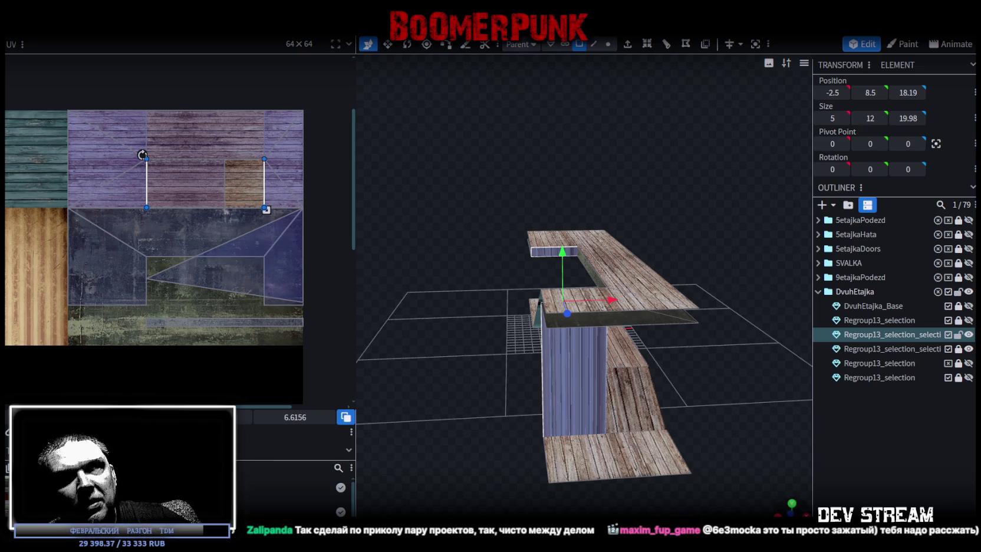
In top orthographic view, move the pillar face's UV rectangle down to the texture's bottom edge
key(KP_7)
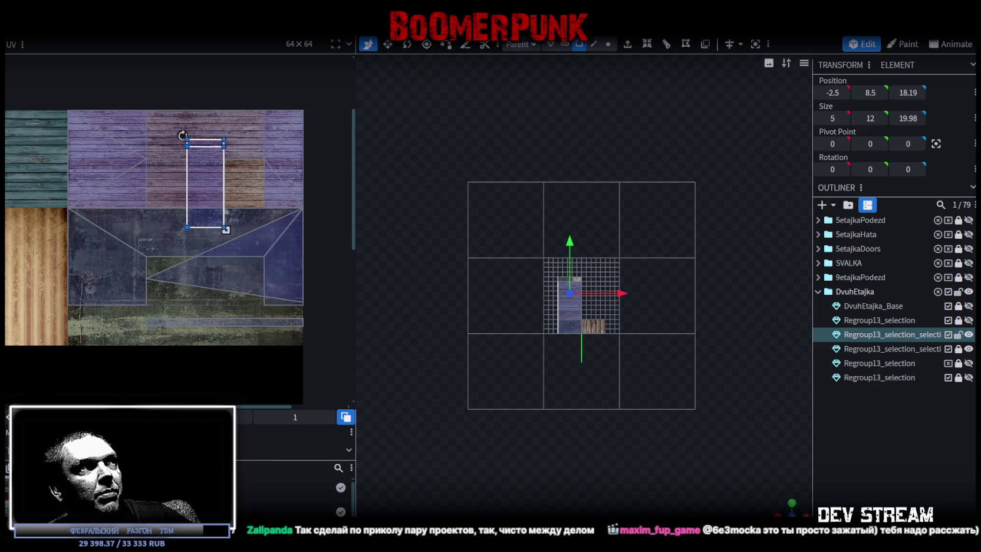
drag(209, 217, 132, 285)
scroll(83, 263, up, 3)
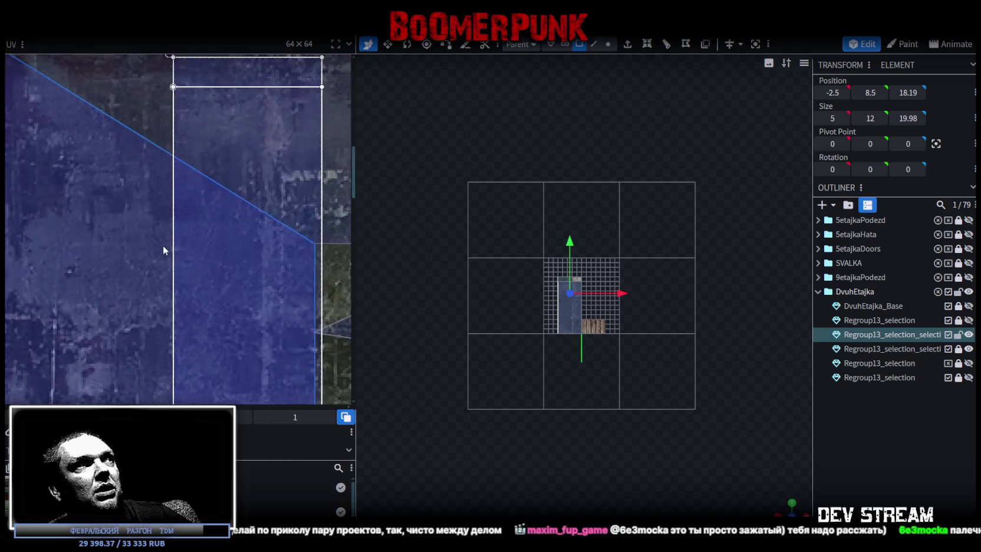
scroll(153, 263, up, 2)
scroll(77, 244, down, 2)
scroll(85, 245, down, 1)
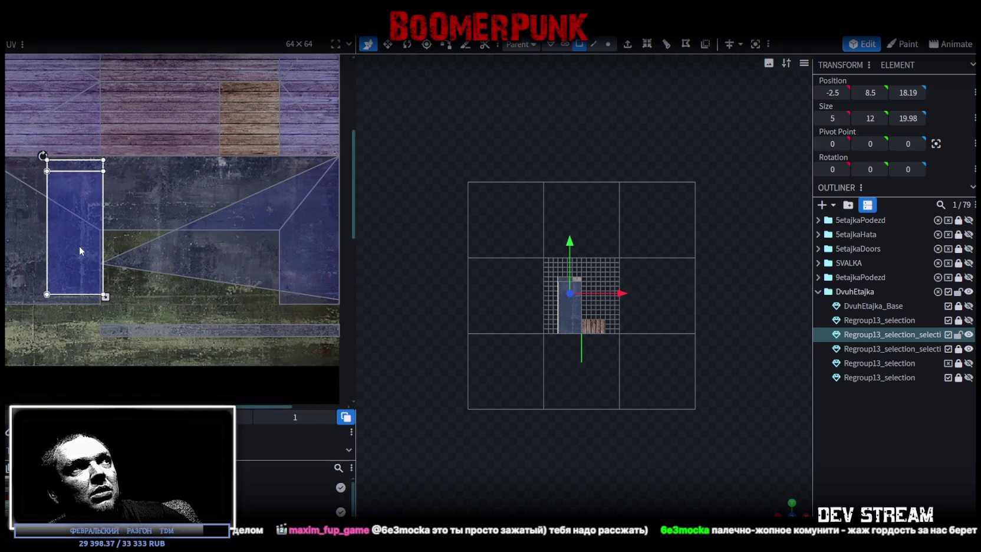
mouse_move(89, 236)
mouse_down()
mouse_move(150, 314)
mouse_move(164, 308)
mouse_up()
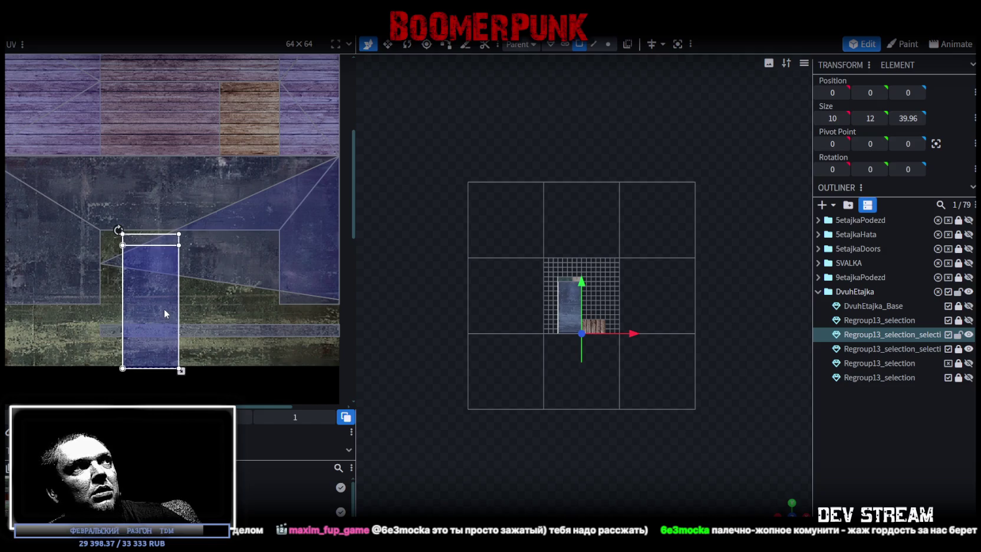
drag(133, 242, 143, 367)
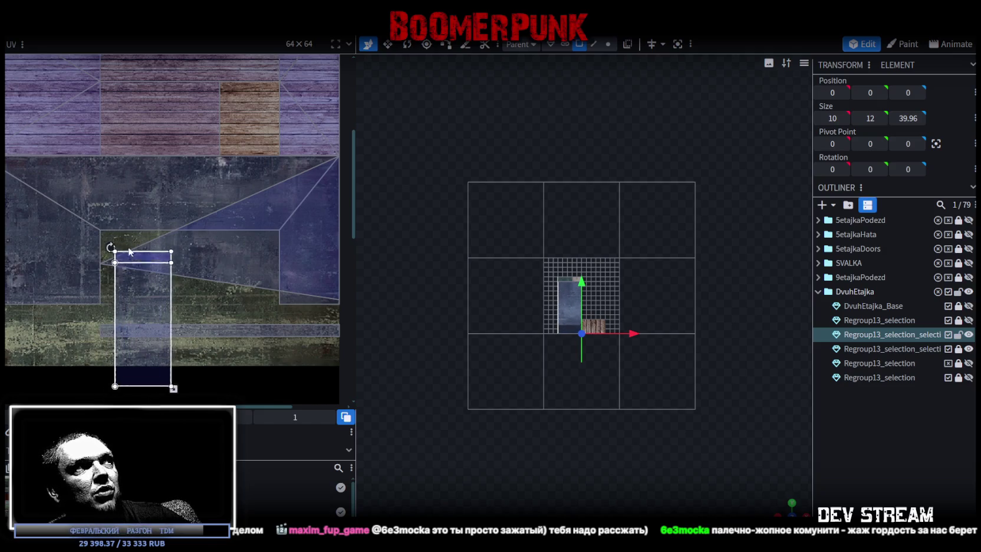
Slide the UV rectangle along the light bar and stand it upright on the concrete
scroll(115, 350, up, 3)
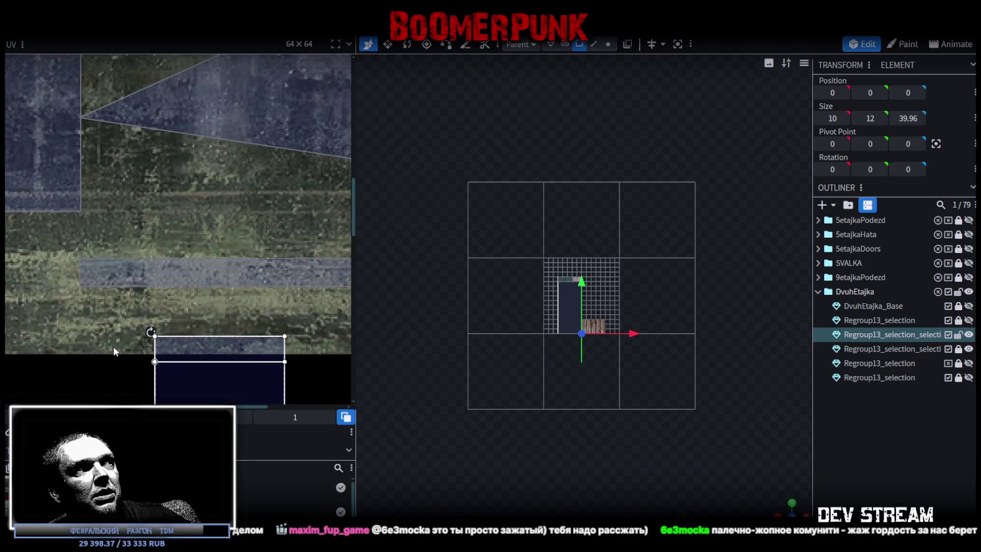
drag(200, 343, 44, 270)
drag(199, 276, 149, 279)
scroll(150, 279, down, 5)
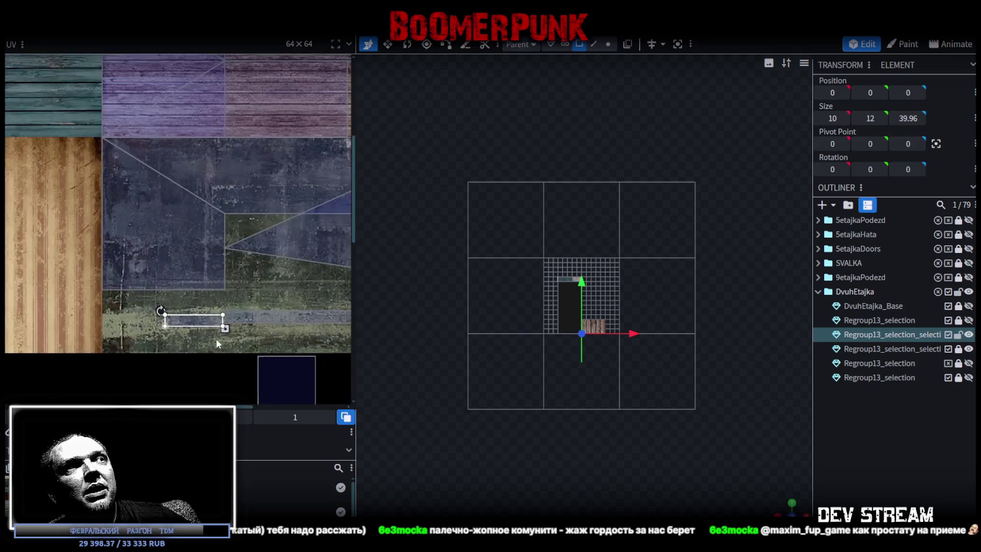
mouse_move(207, 334)
mouse_down()
mouse_move(246, 275)
mouse_move(235, 293)
mouse_up()
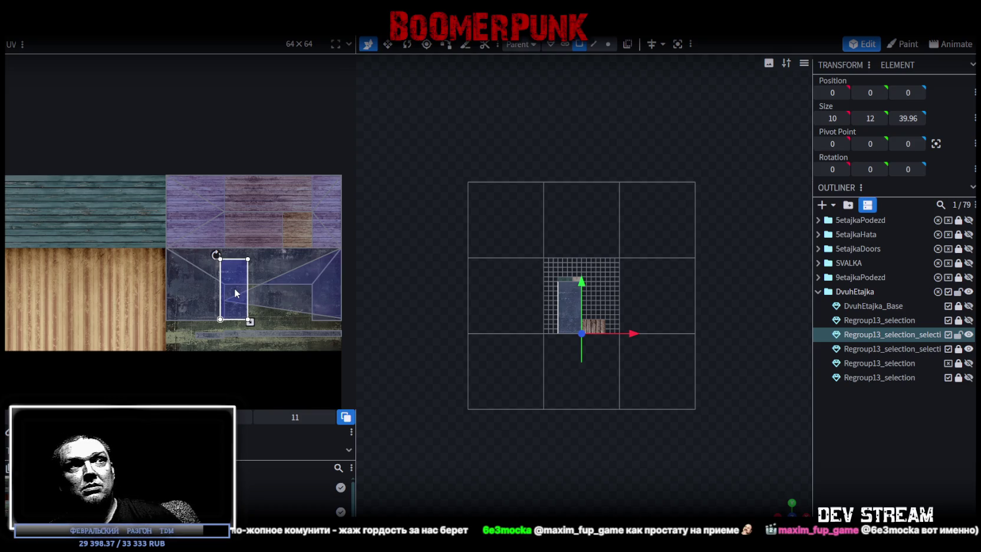
scroll(235, 277, up, 2)
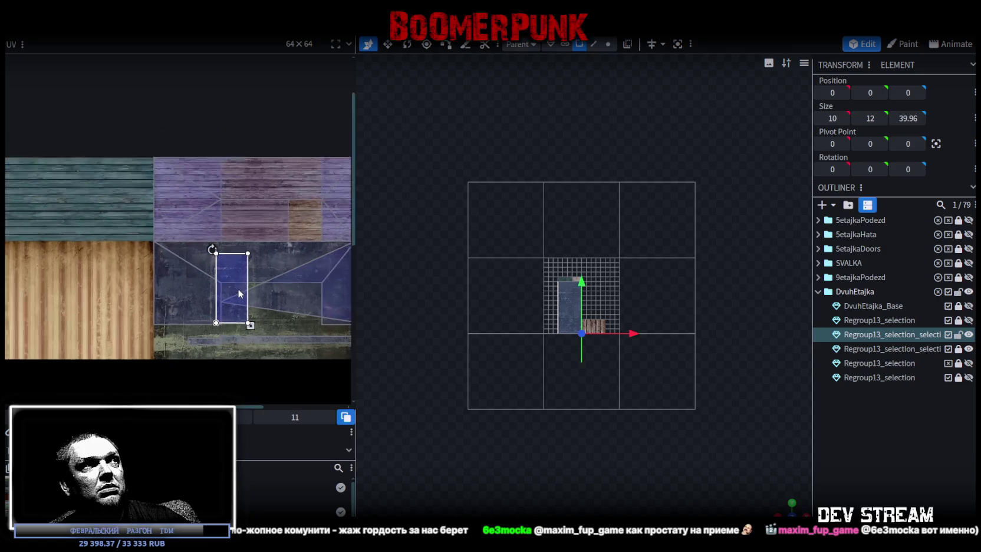
scroll(218, 301, up, 2)
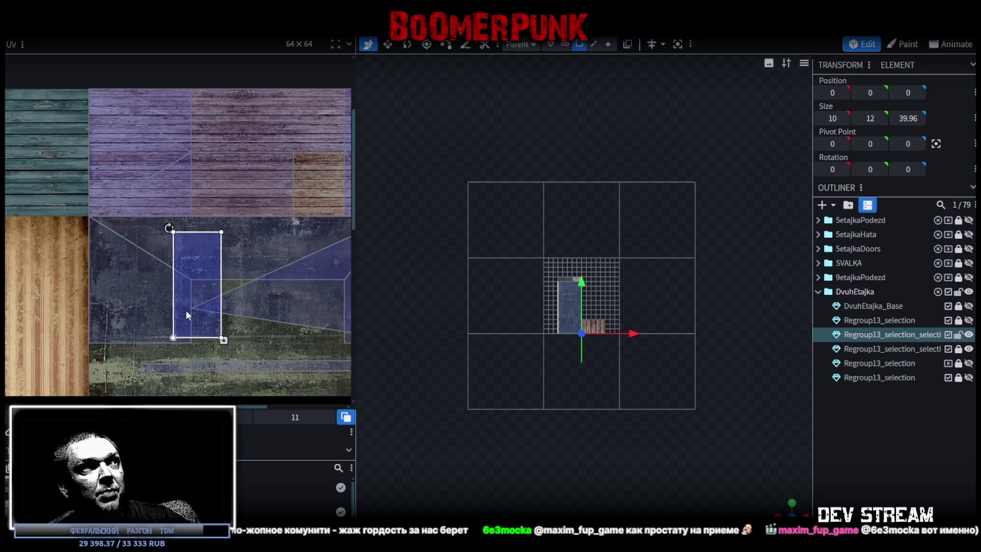
scroll(185, 300, up, 2)
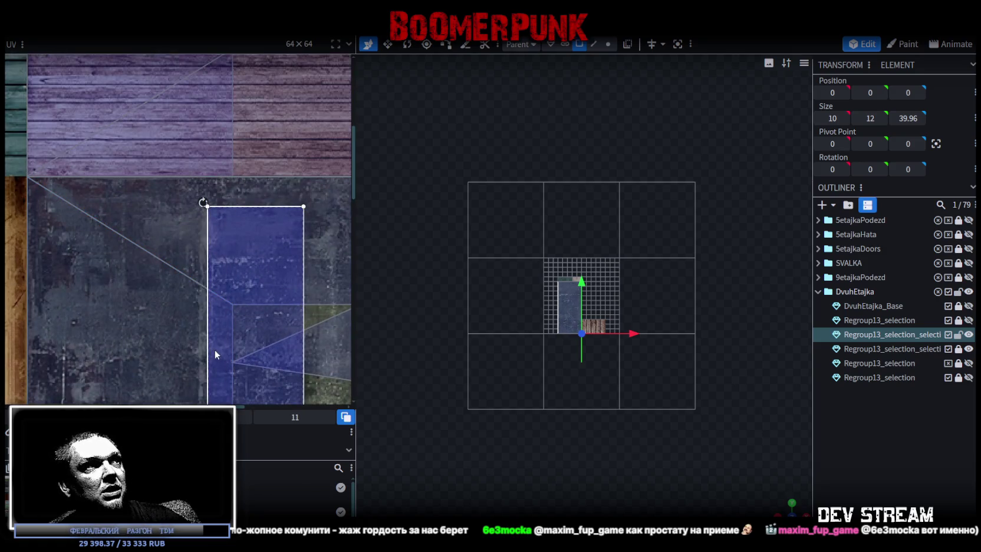
scroll(211, 348, down, 2)
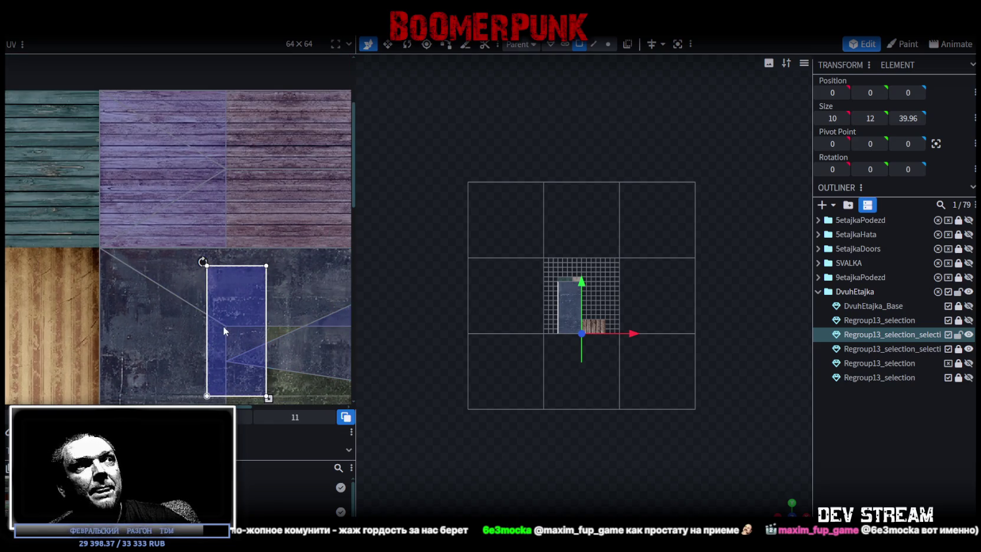
scroll(243, 330, up, 1)
scroll(246, 323, down, 2)
scroll(246, 313, down, 1)
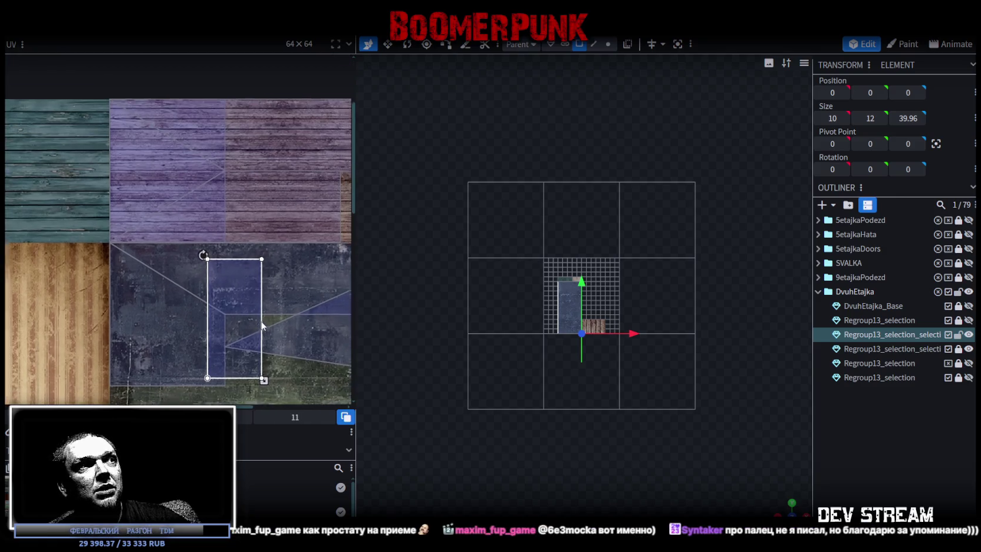
scroll(245, 300, down, 1)
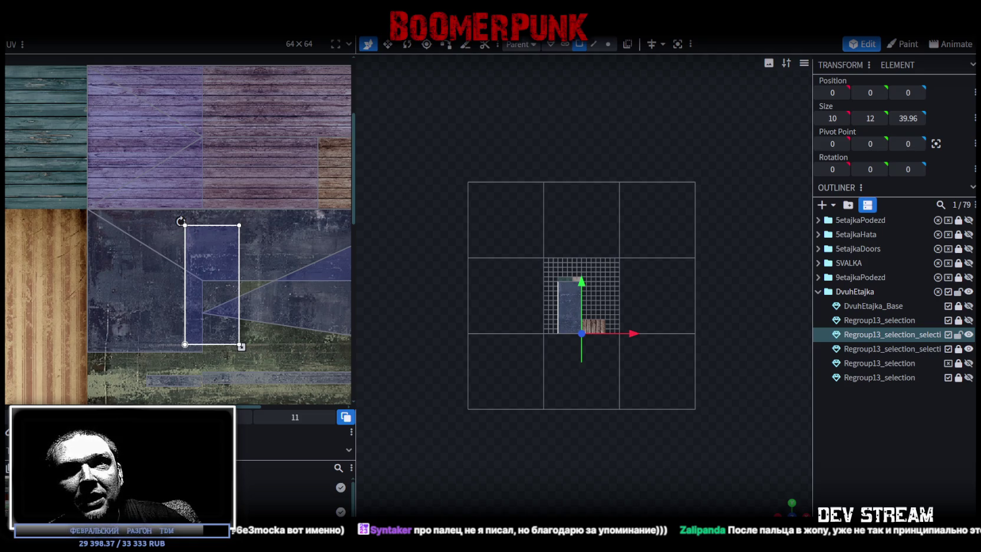
Shift the wall face's UV left and back right to position it on the concrete
drag(193, 304, 114, 317)
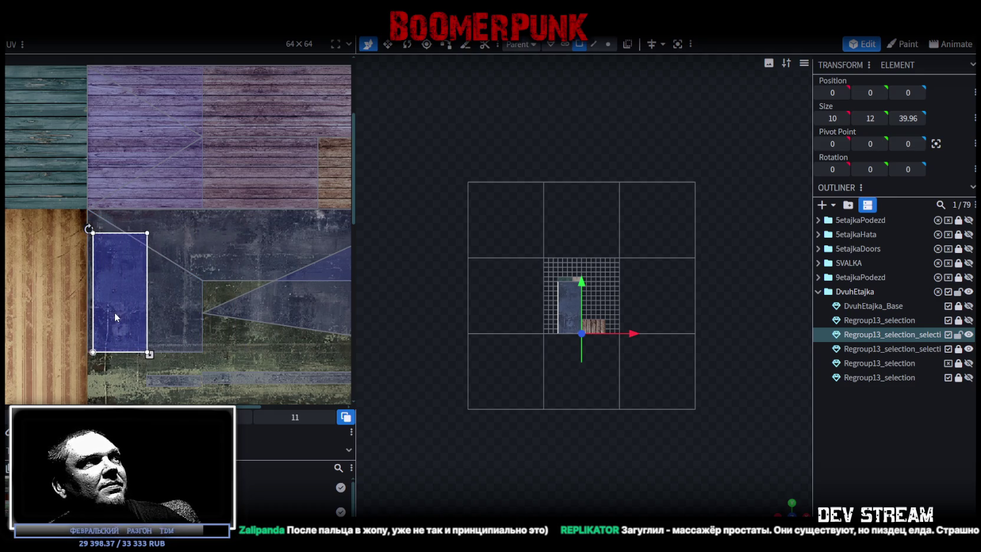
drag(114, 313, 172, 310)
scroll(173, 310, down, 2)
scroll(180, 317, down, 1)
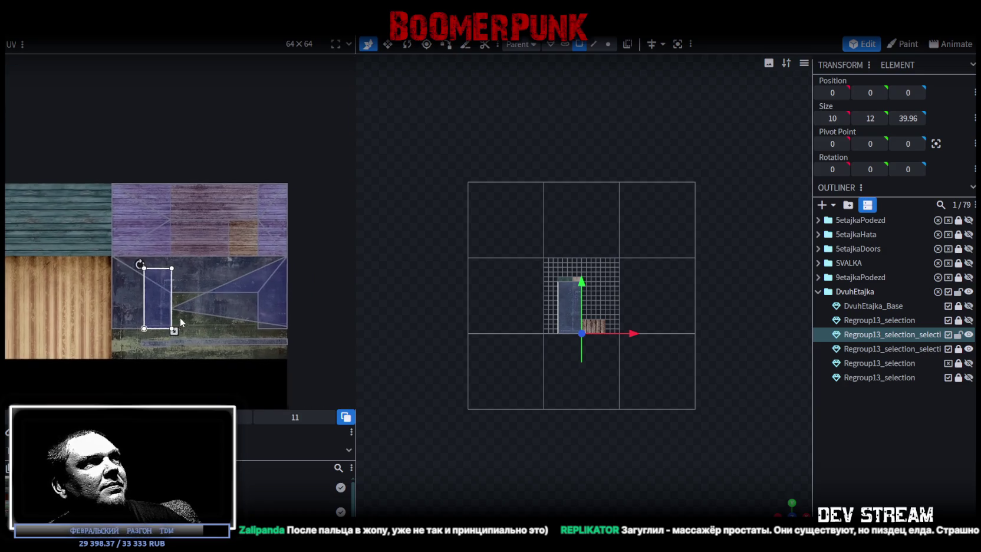
scroll(181, 317, up, 2)
drag(151, 300, 153, 299)
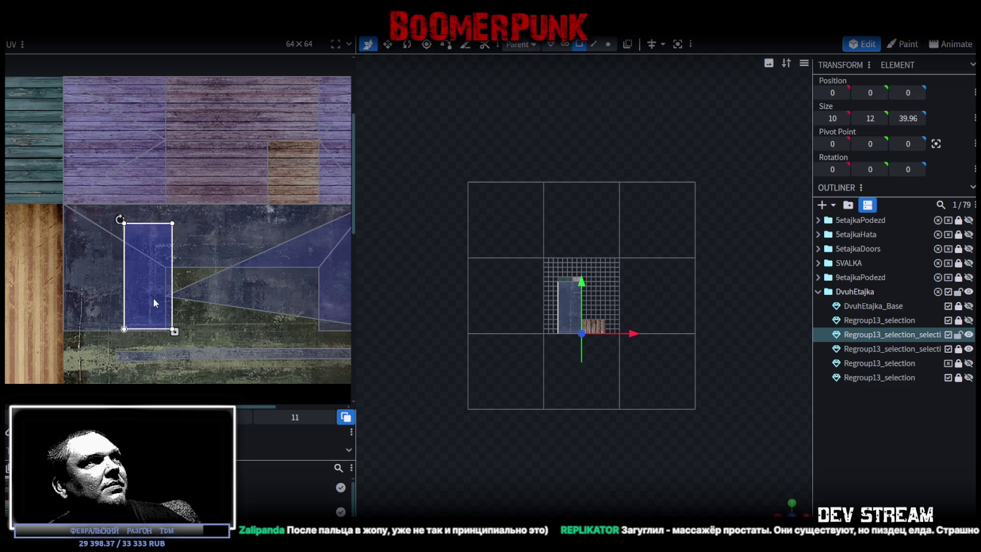
Rotate the wall face's UV to horizontal, move it down on the concrete, and mirror it
right_click(153, 299)
click(248, 452)
drag(154, 282, 215, 239)
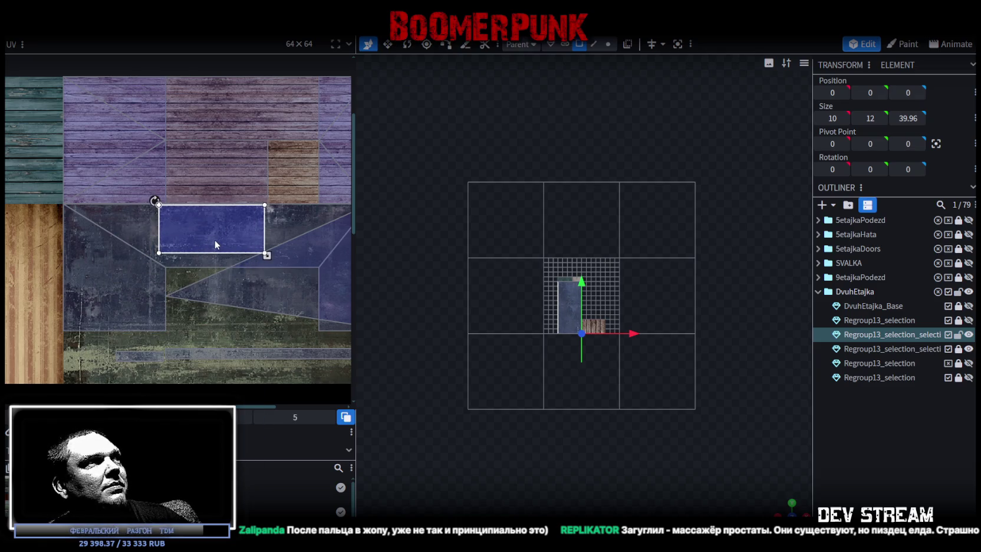
scroll(724, 502, up, 3)
scroll(724, 502, up, 1)
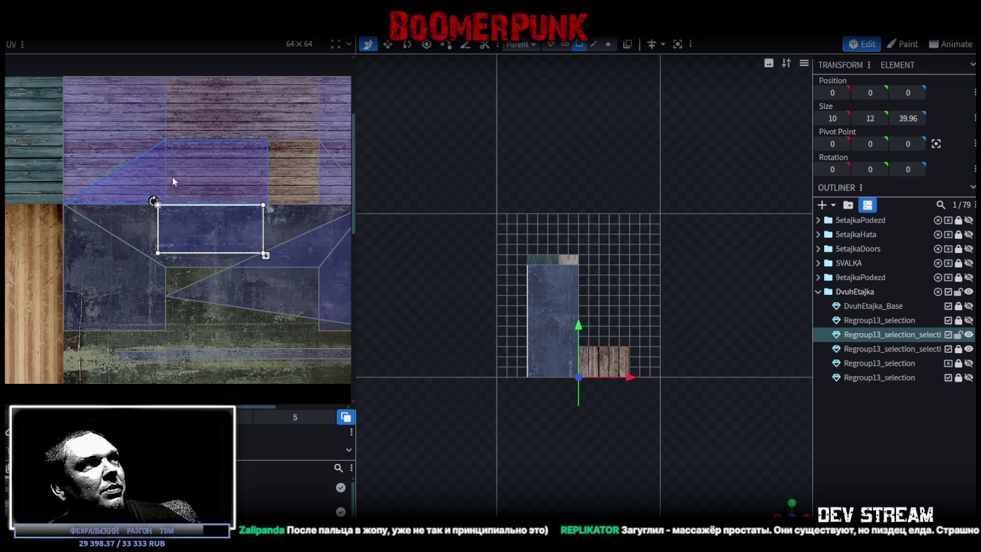
scroll(194, 247, up, 2)
scroll(181, 254, up, 1)
drag(181, 255, 189, 301)
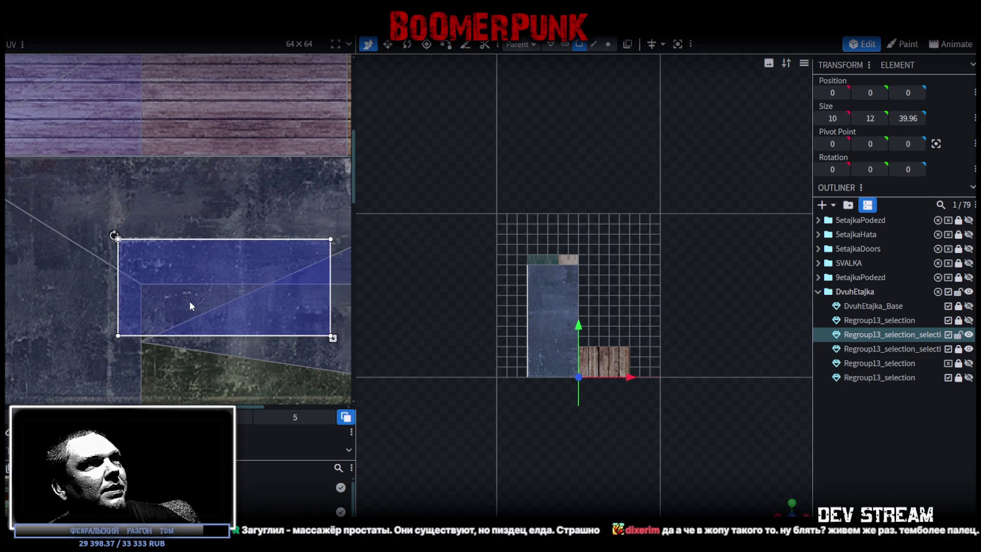
click(345, 417)
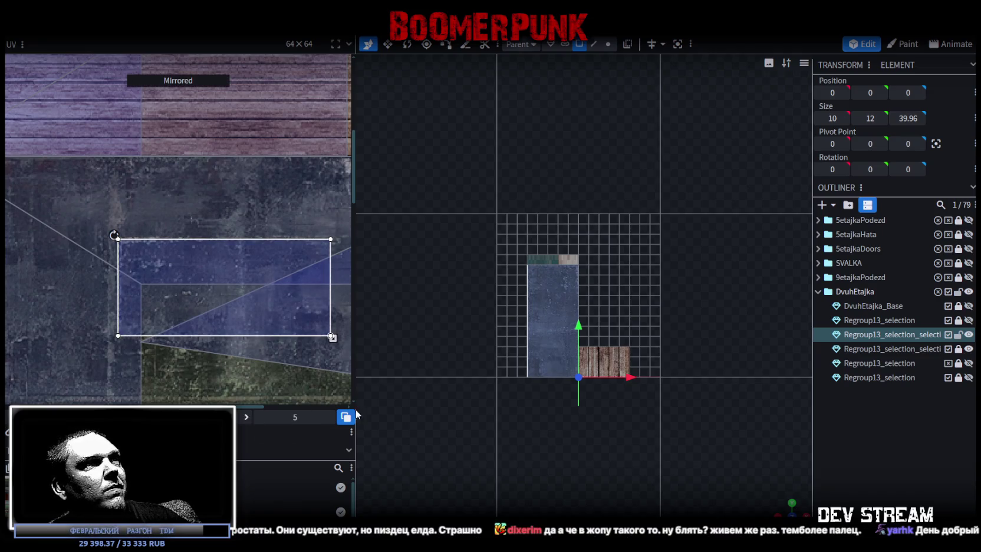
Clear the selection and select the wedge wall piece
click(859, 447)
mouse_move(590, 354)
mouse_down()
mouse_move(538, 475)
mouse_move(664, 419)
mouse_move(613, 427)
mouse_up()
scroll(540, 286, up, 3)
click(530, 277)
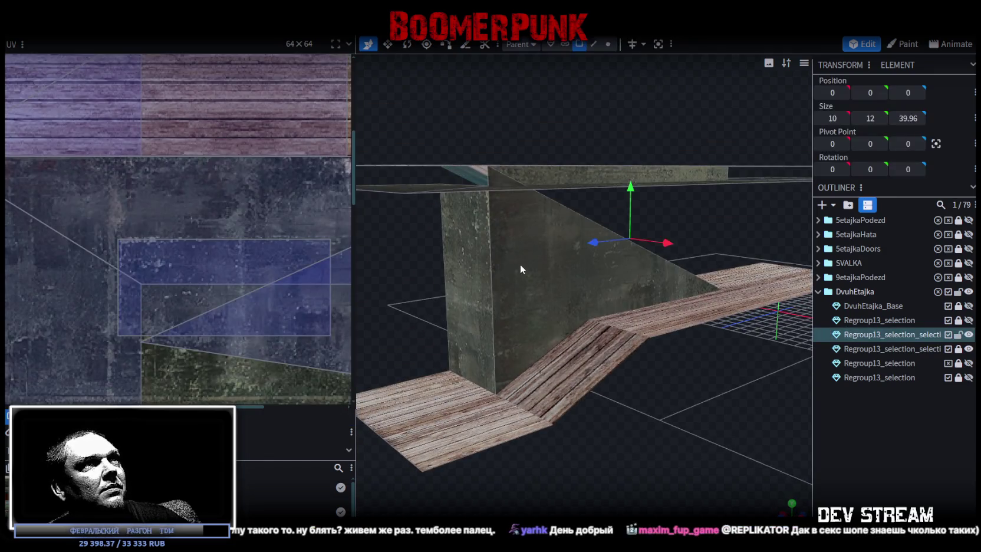
Mirror and turn the wedge's triangle UV, then move it lower on the concrete tile
scroll(213, 215, down, 3)
scroll(223, 288, up, 3)
mouse_move(223, 288)
middle_down()
mouse_move(173, 295)
mouse_move(192, 281)
middle_up()
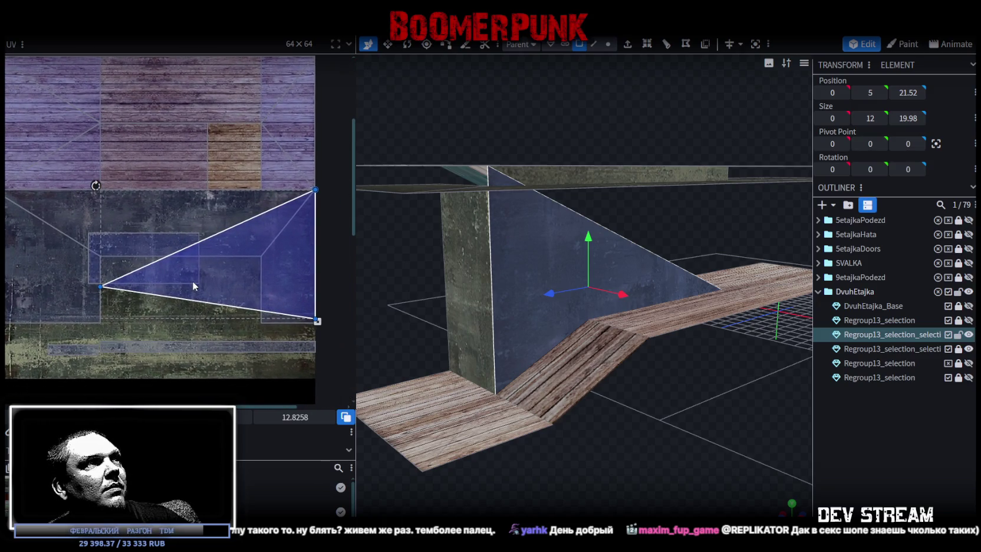
drag(202, 281, 174, 291)
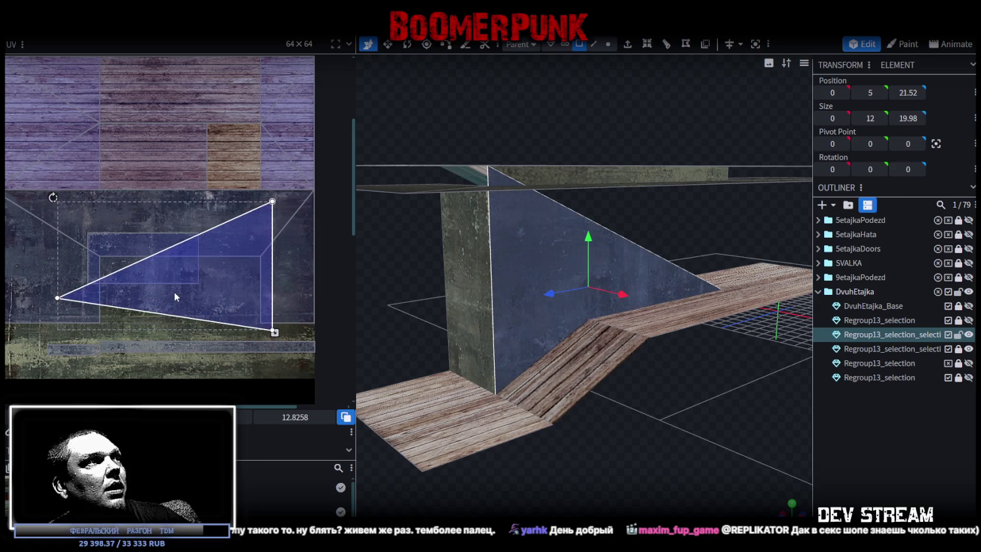
key(m)
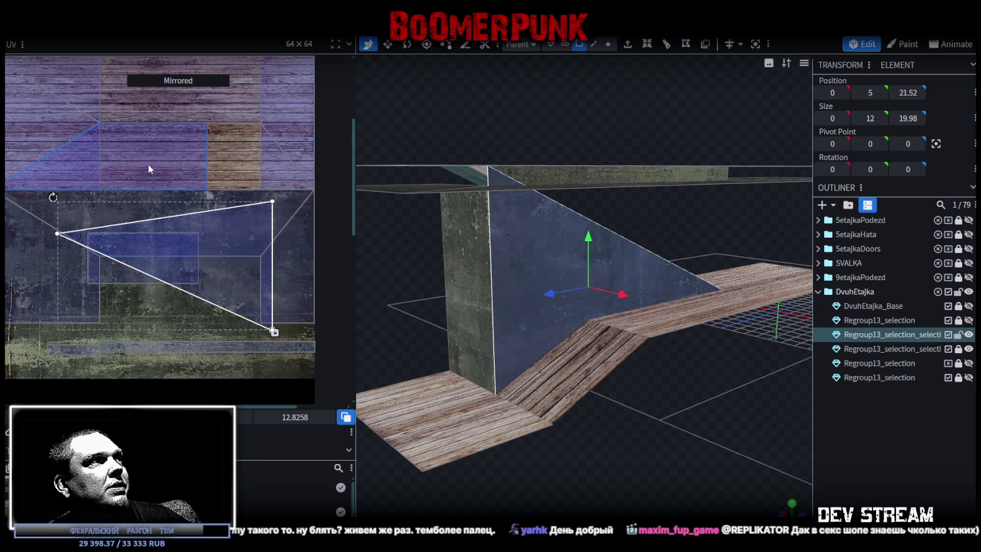
mouse_move(54, 197)
mouse_down()
mouse_move(6, 279)
mouse_move(6, 269)
mouse_up()
drag(223, 239, 235, 290)
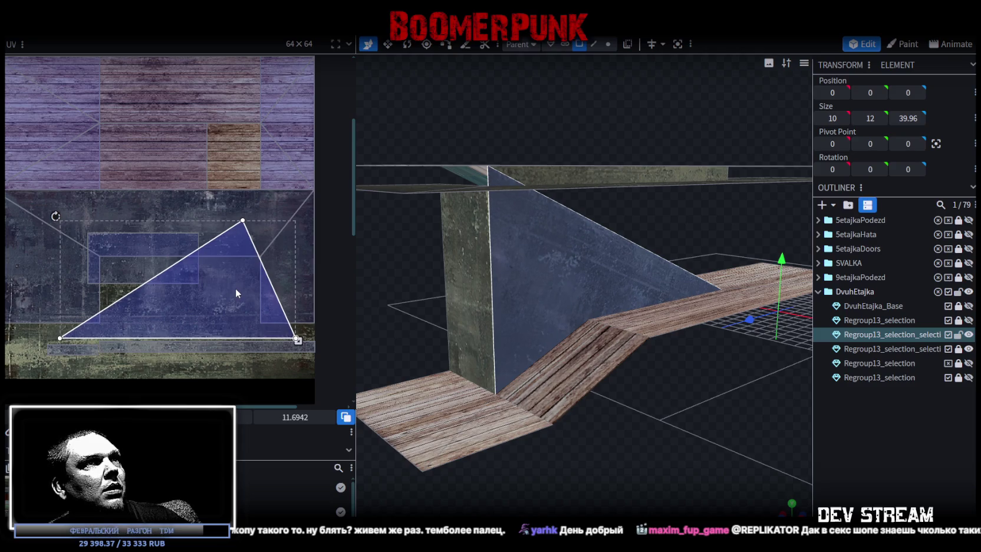
drag(235, 293, 236, 294)
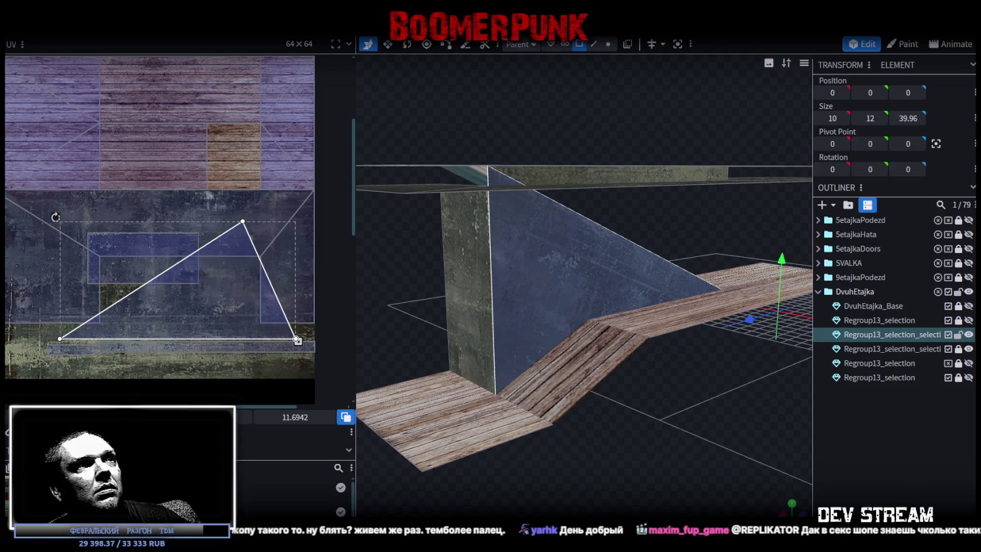
click(710, 438)
mouse_move(710, 437)
mouse_down()
mouse_move(596, 417)
mouse_move(600, 439)
mouse_move(741, 435)
mouse_move(529, 389)
mouse_move(671, 371)
mouse_move(634, 428)
mouse_move(565, 244)
mouse_up()
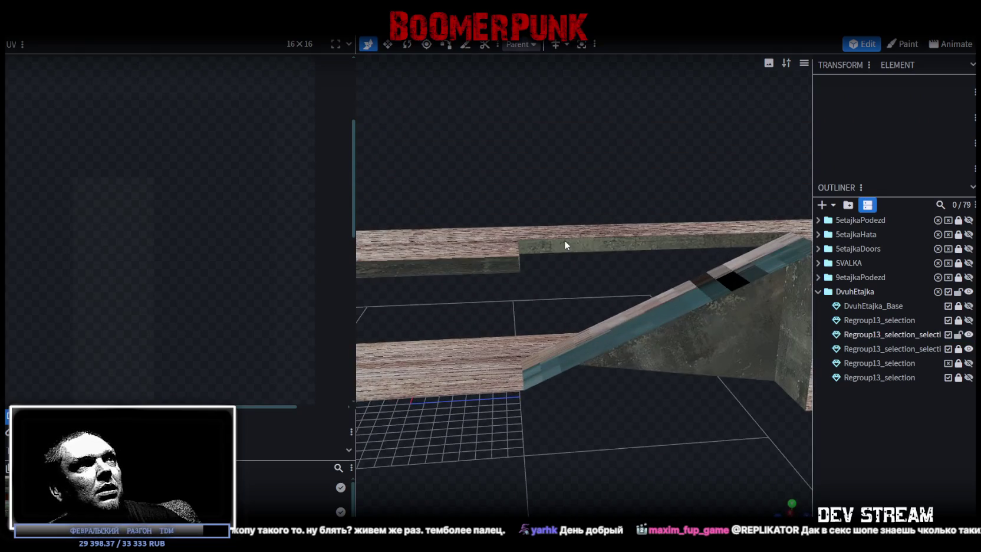
Move the upper slab's long and short edge face UVs onto the concrete's bottom strip
click(564, 244)
drag(187, 347, 185, 363)
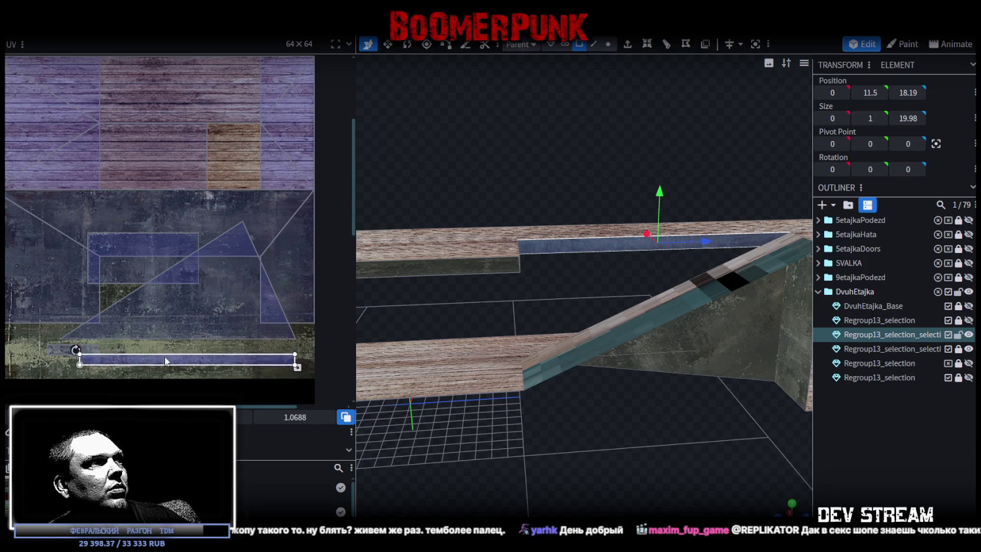
drag(189, 363, 190, 366)
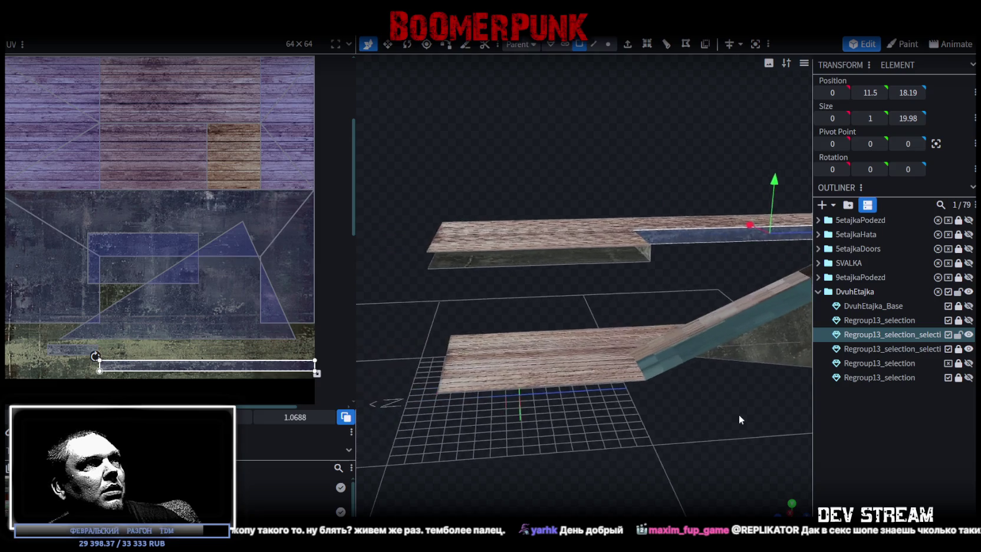
drag(539, 410, 583, 413)
click(598, 257)
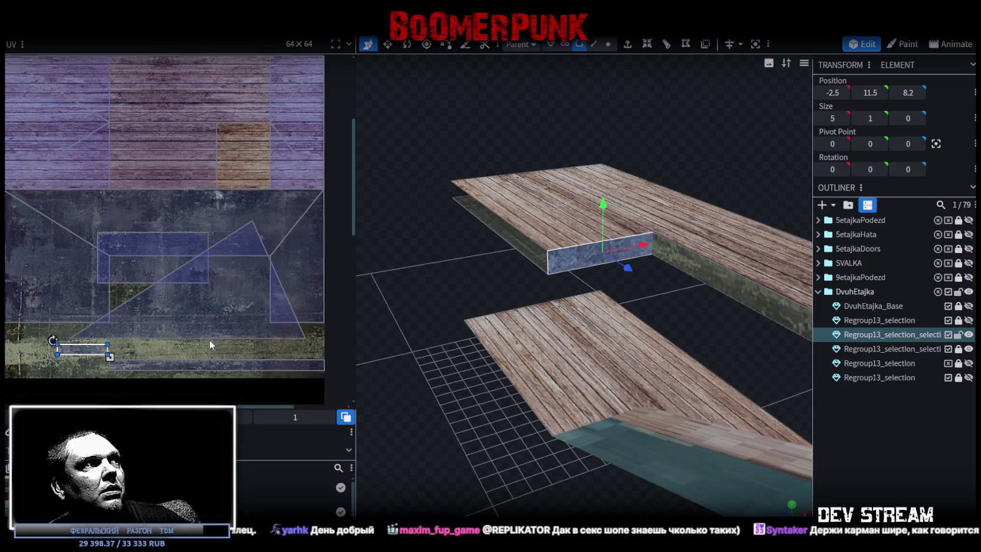
scroll(209, 339, left, 5)
drag(218, 344, 225, 345)
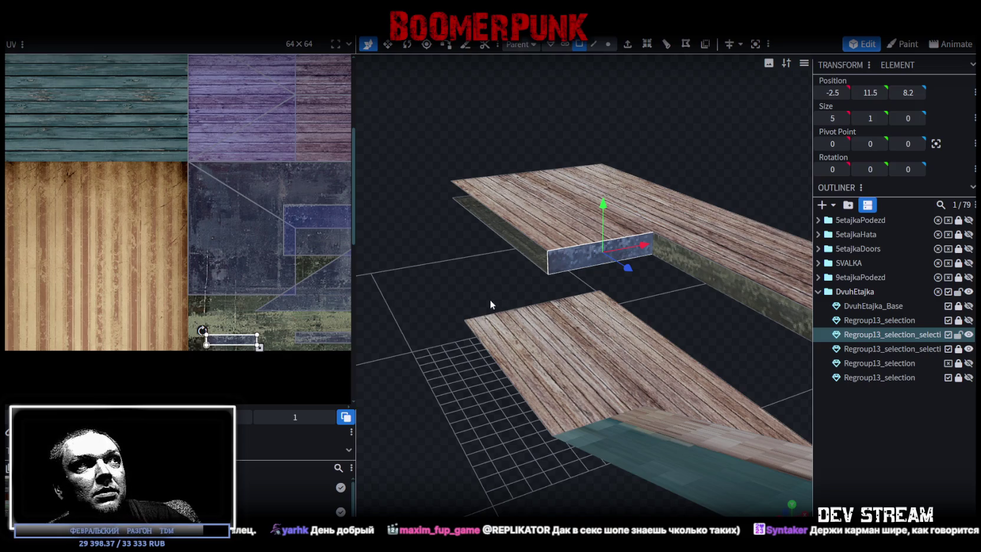
mouse_move(464, 314)
mouse_down()
mouse_move(567, 492)
mouse_move(636, 480)
mouse_up()
click(627, 354)
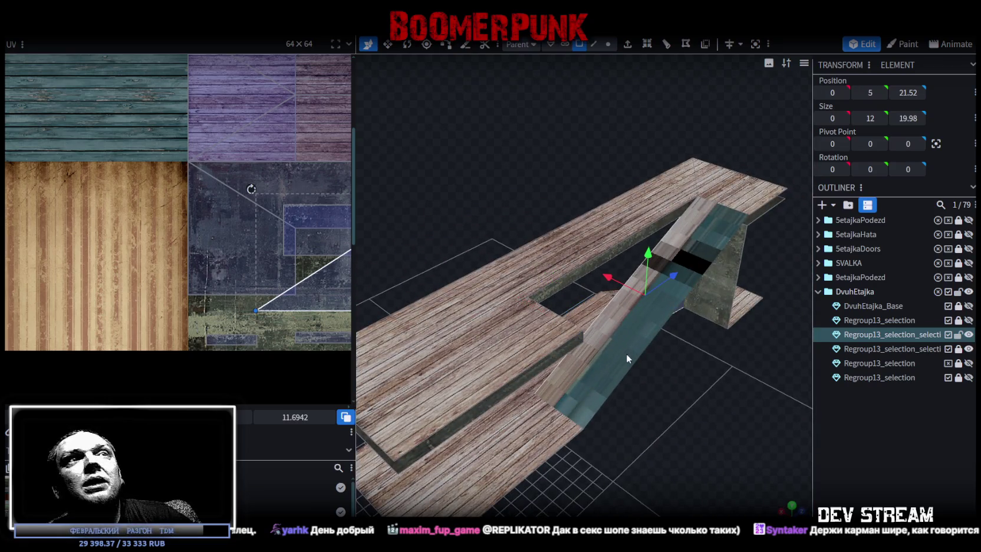
Select the second Regroup13_selection stair mesh in the Outliner and its sloped ramp face
mouse_move(613, 345)
mouse_down()
mouse_move(675, 401)
mouse_move(570, 339)
mouse_move(548, 380)
mouse_move(520, 403)
mouse_move(494, 375)
mouse_up()
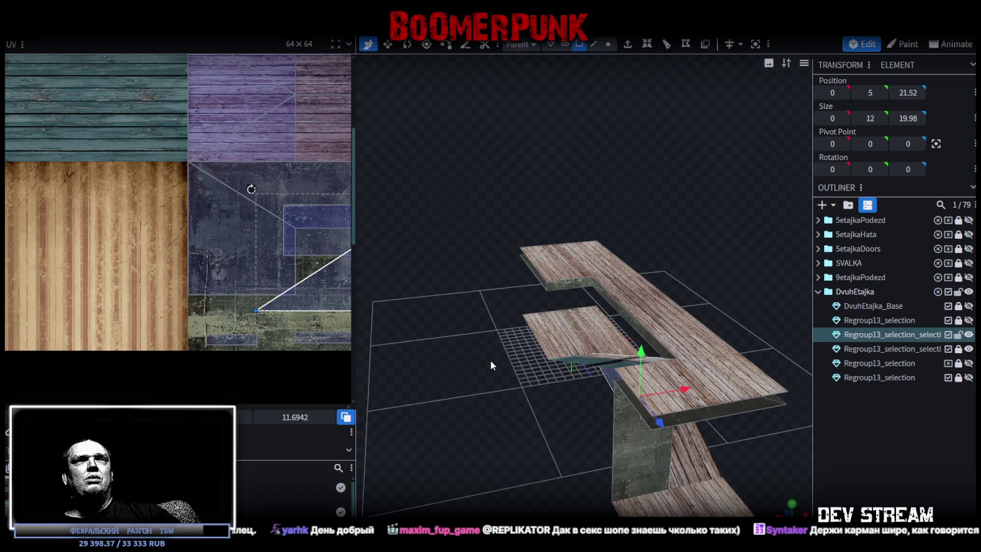
mouse_move(538, 446)
mouse_down()
mouse_move(553, 332)
mouse_move(443, 331)
mouse_move(704, 381)
mouse_move(683, 383)
mouse_move(693, 413)
mouse_move(656, 414)
mouse_move(655, 398)
mouse_move(674, 401)
mouse_move(682, 418)
mouse_move(698, 401)
mouse_move(485, 398)
mouse_move(564, 343)
mouse_move(586, 372)
mouse_move(576, 377)
mouse_move(600, 402)
mouse_move(608, 387)
mouse_move(563, 342)
mouse_move(562, 322)
mouse_move(525, 344)
mouse_move(579, 364)
mouse_move(573, 345)
mouse_up()
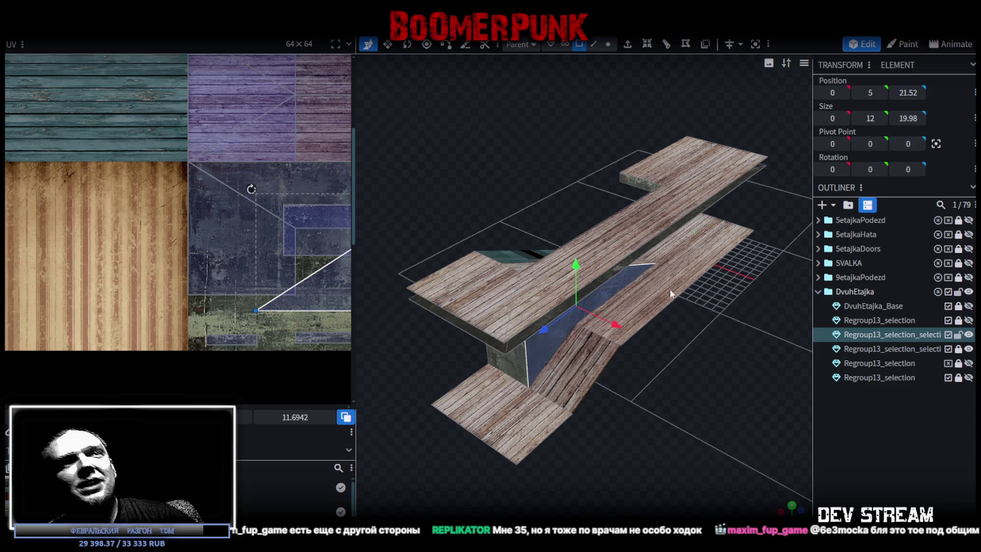
drag(673, 294, 423, 387)
scroll(423, 386, up, 3)
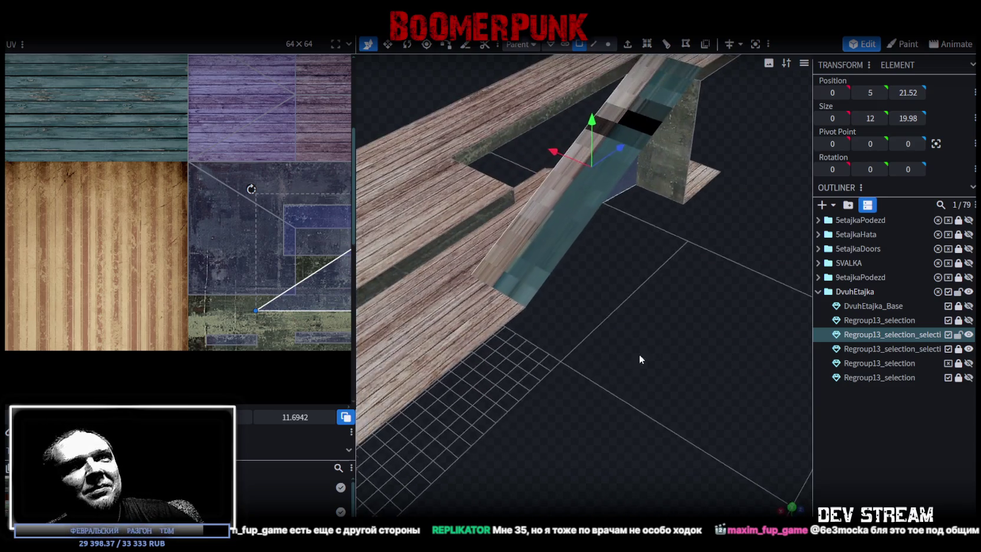
drag(639, 355, 785, 392)
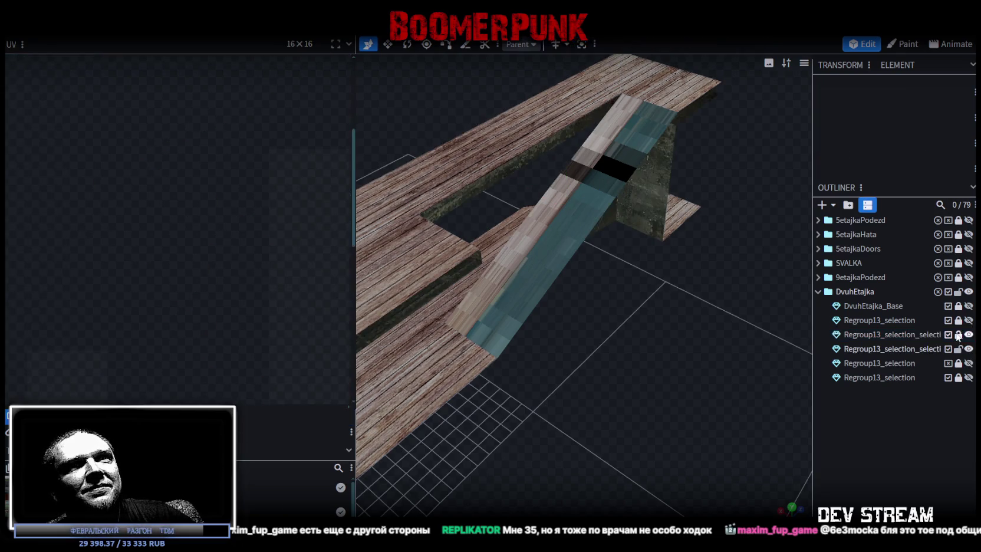
click(884, 348)
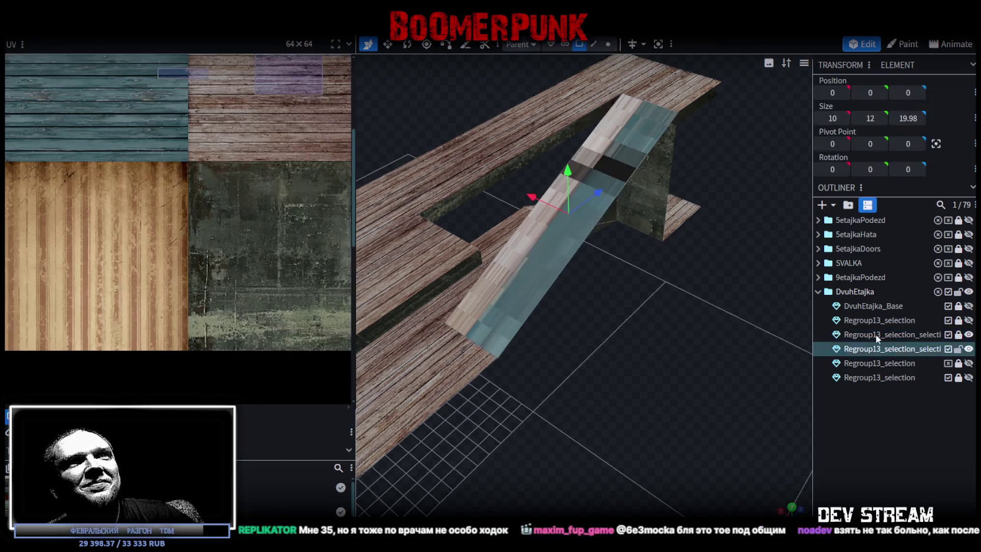
click(556, 245)
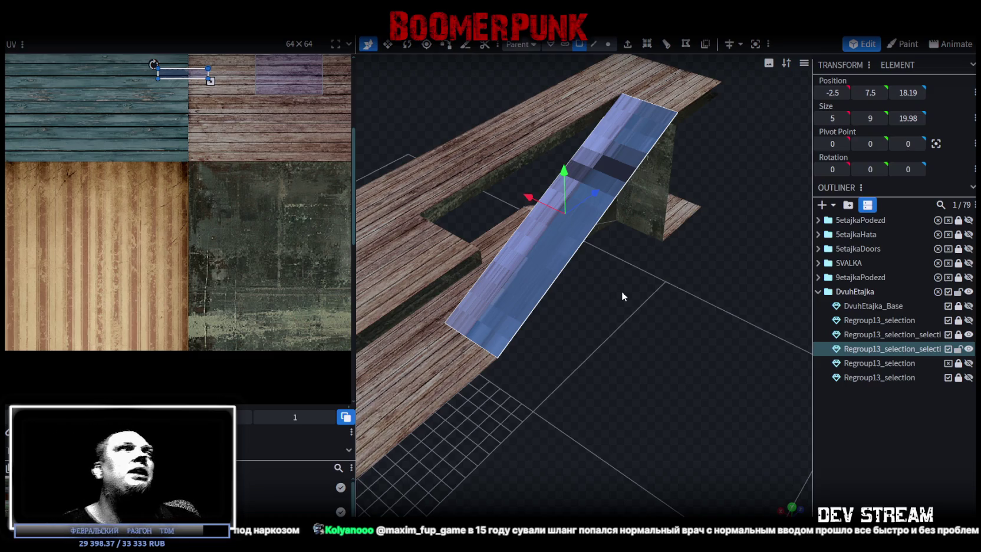
mouse_move(621, 291)
mouse_down()
mouse_move(637, 285)
mouse_move(619, 324)
mouse_move(675, 276)
mouse_move(504, 186)
mouse_move(694, 324)
mouse_move(680, 293)
mouse_move(653, 294)
mouse_up()
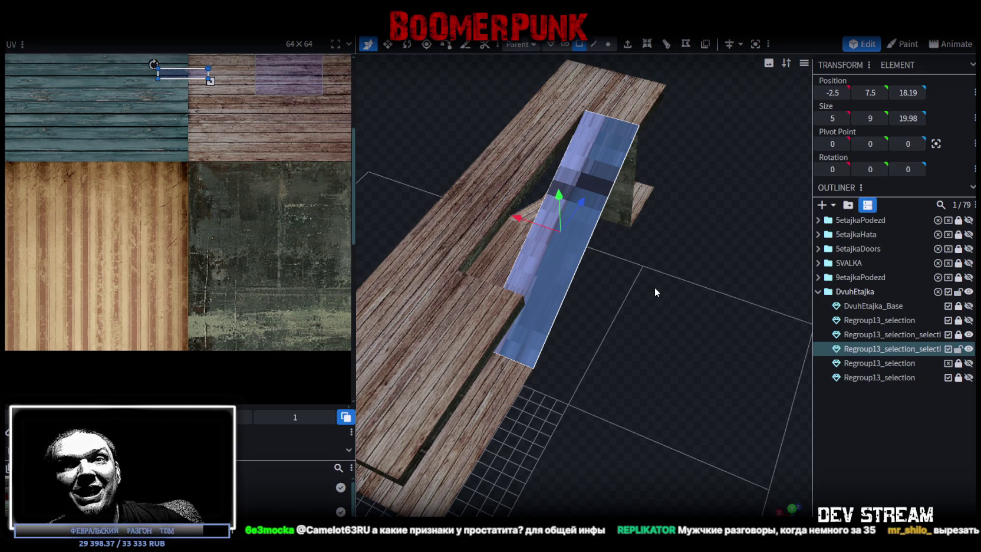
mouse_move(654, 287)
mouse_down()
mouse_move(650, 297)
mouse_move(685, 308)
mouse_up()
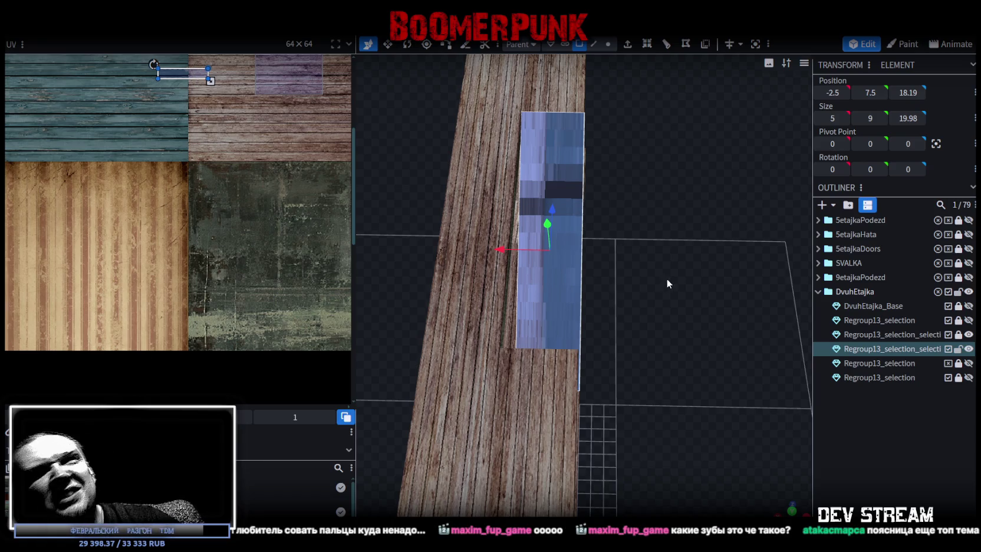
mouse_move(655, 174)
mouse_down()
mouse_move(584, 220)
mouse_move(517, 165)
mouse_move(387, 204)
mouse_move(674, 389)
mouse_move(601, 340)
mouse_up()
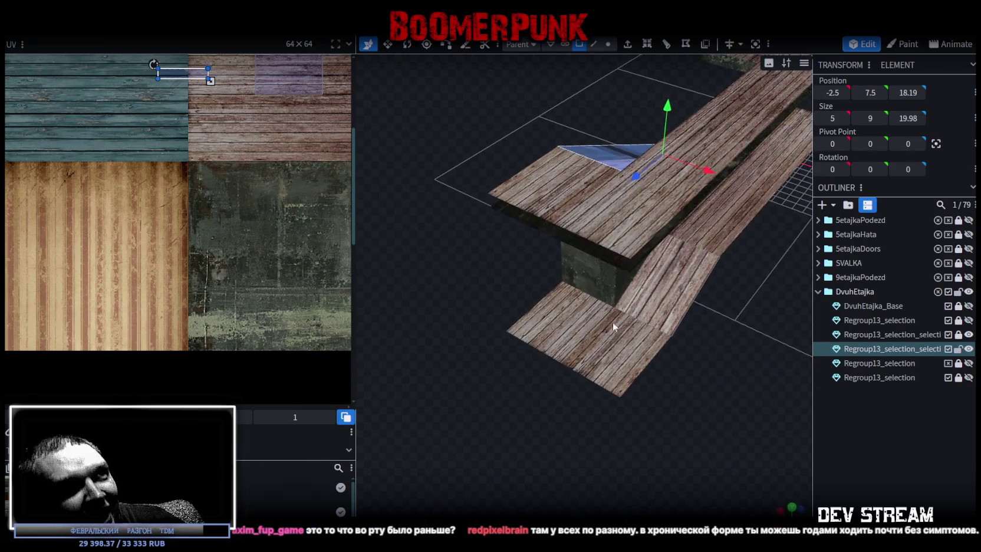
click(673, 279)
In top orthographic view, move the ramp face's UV onto the light striped wood planks
drag(683, 364, 730, 483)
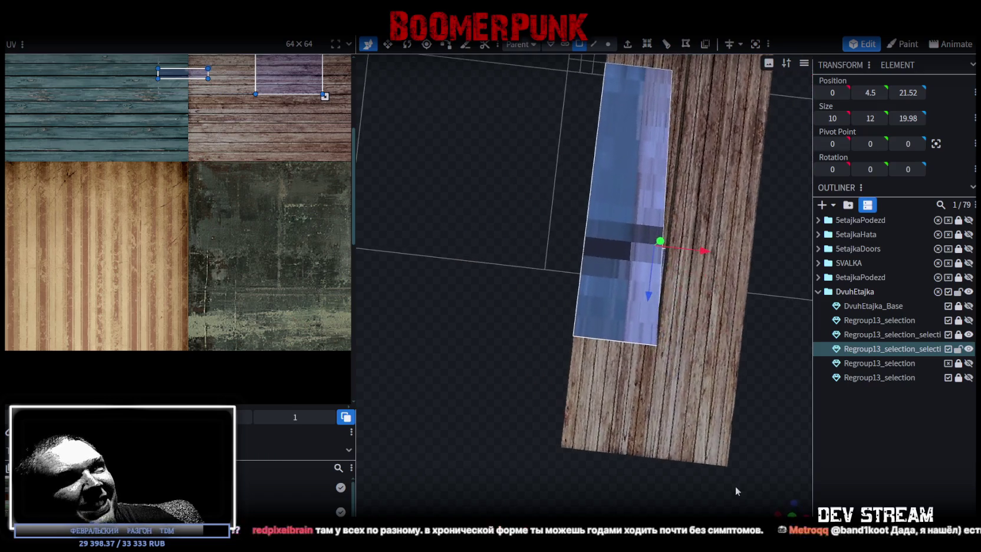
key(KP_7)
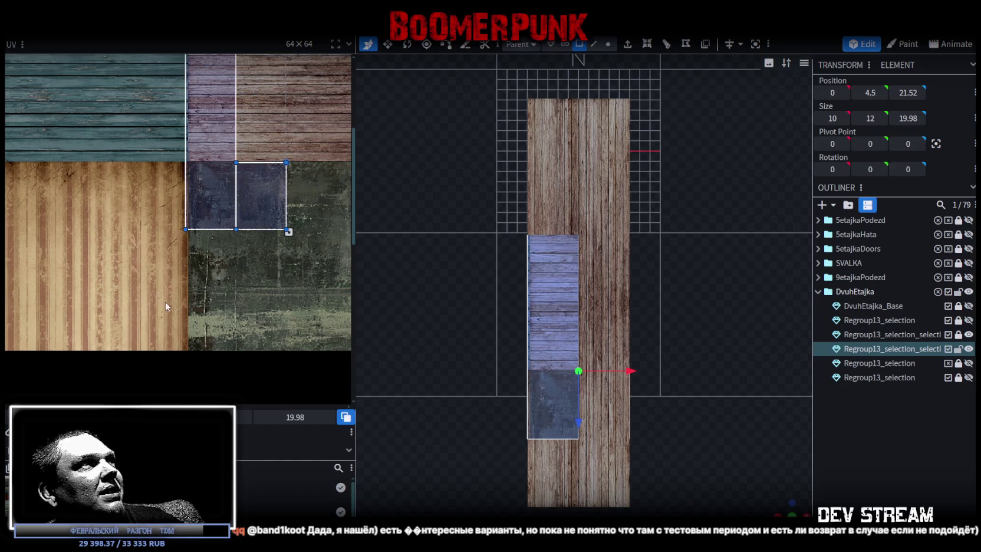
drag(263, 221, 156, 317)
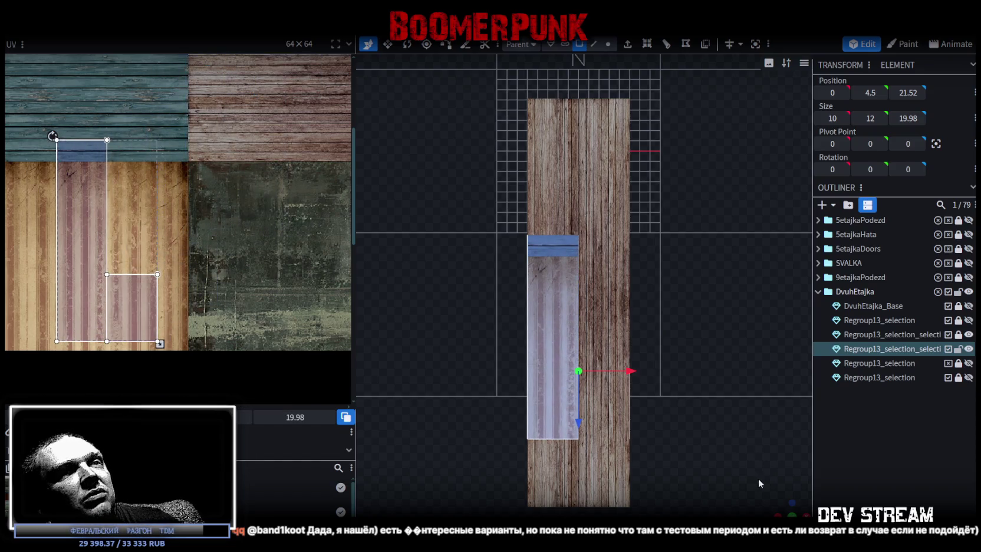
mouse_move(507, 277)
mouse_down()
mouse_move(518, 323)
mouse_move(607, 379)
mouse_up()
scroll(587, 349, up, 2)
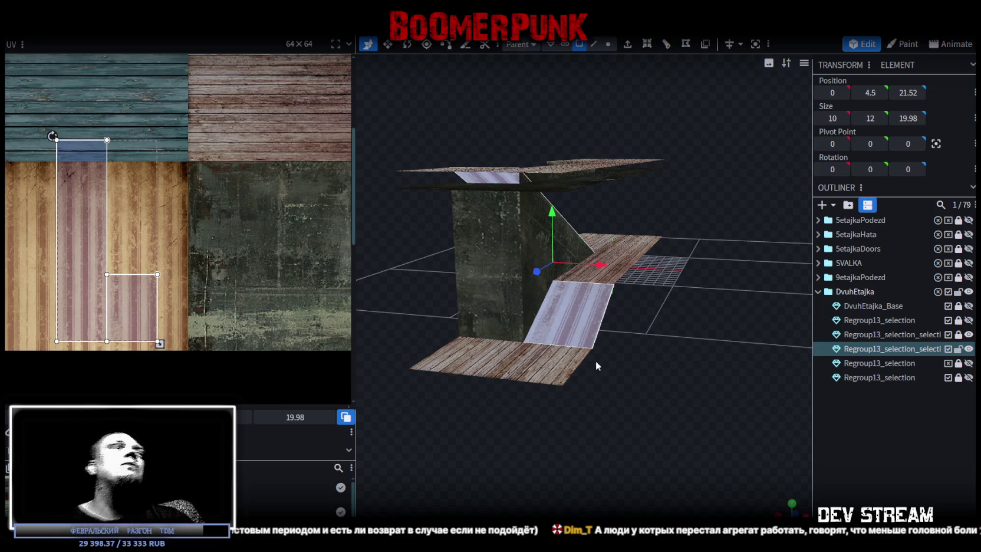
mouse_move(640, 362)
mouse_down()
mouse_move(500, 362)
mouse_move(556, 374)
mouse_move(583, 366)
mouse_move(679, 436)
mouse_move(774, 426)
mouse_up()
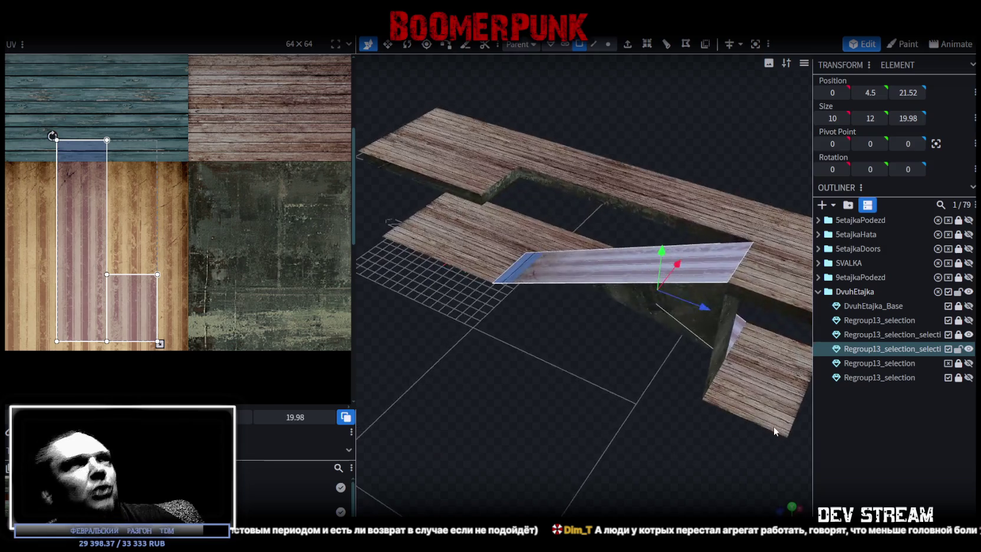
mouse_move(574, 403)
mouse_down()
mouse_move(605, 414)
mouse_move(571, 399)
mouse_move(663, 380)
mouse_move(631, 364)
mouse_up()
click(616, 354)
Split the selected ramp face off into its own mesh
right_click(613, 353)
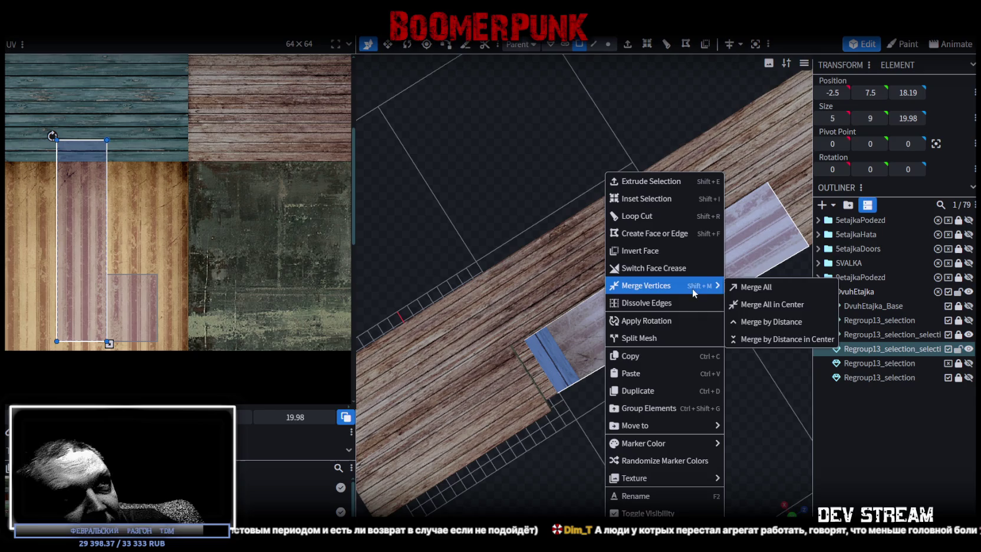
click(666, 338)
mouse_move(693, 377)
mouse_down()
mouse_move(620, 410)
mouse_move(705, 355)
mouse_move(737, 348)
mouse_move(660, 330)
mouse_move(625, 306)
mouse_up()
Loop-cut narrow borders along the ramp's sides, settling on offset 4
key(ctrl+r)
mouse_move(603, 475)
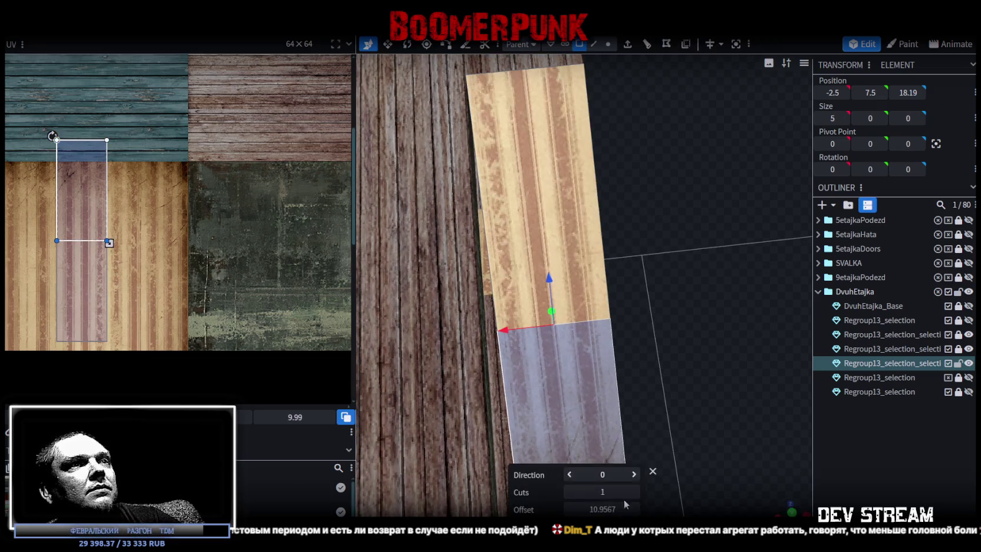
click(635, 475)
click(634, 509)
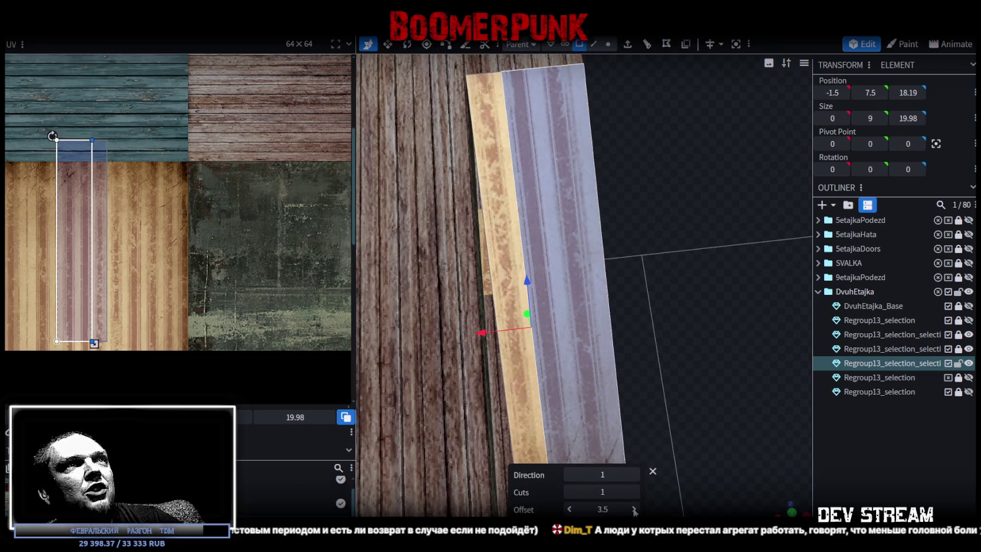
click(634, 509)
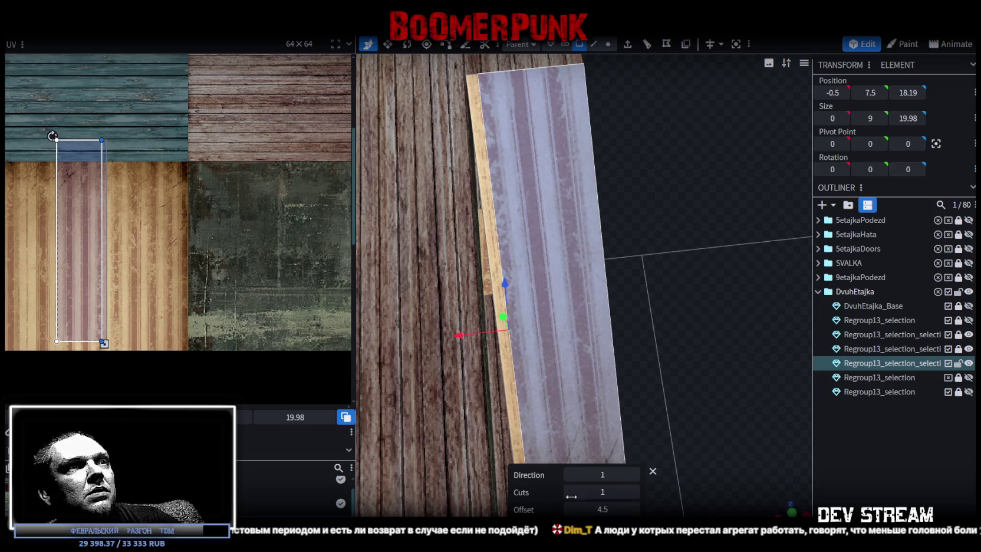
click(666, 44)
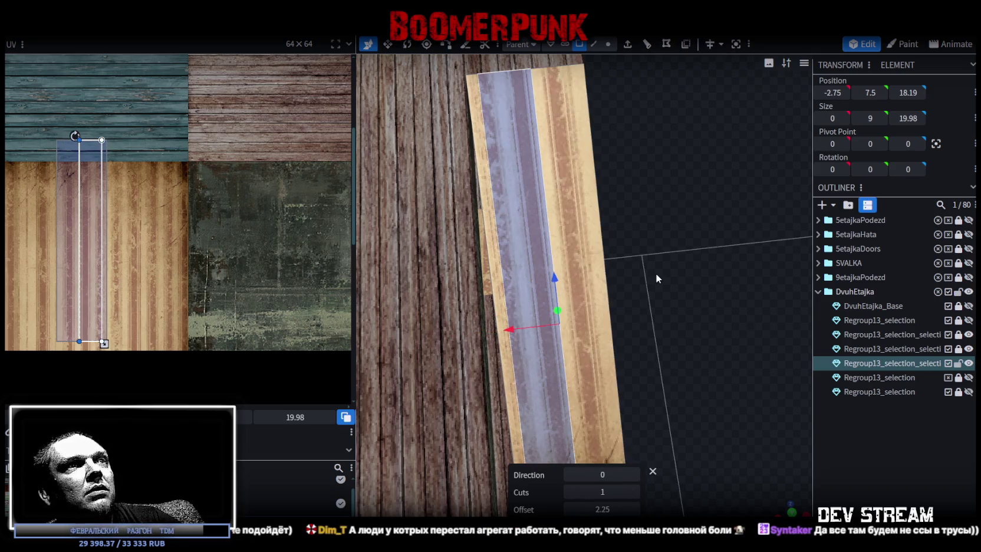
drag(570, 510, 580, 509)
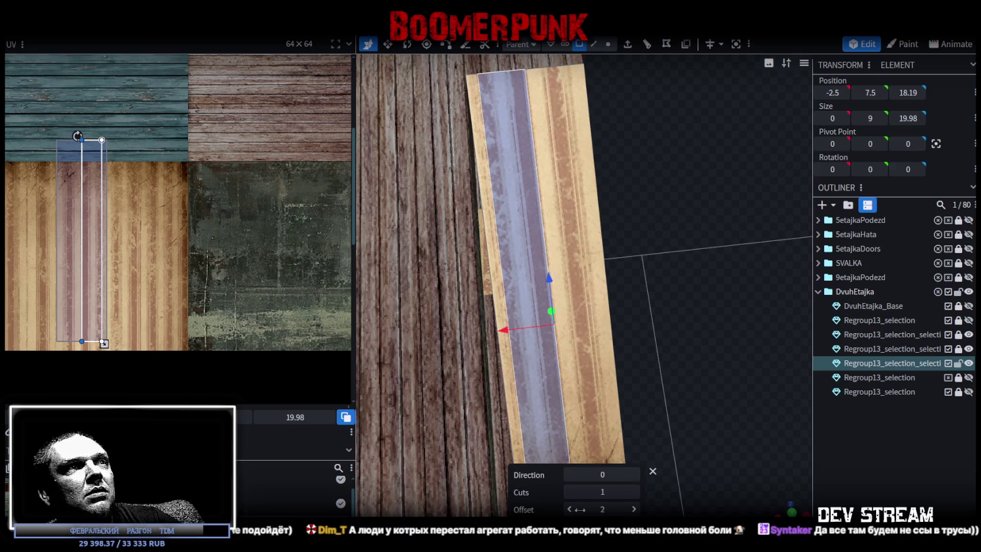
click(633, 510)
click(633, 509)
Split the centre strip into its own mesh and lift it above the ramp
mouse_move(710, 355)
mouse_down()
mouse_move(619, 272)
mouse_move(693, 356)
mouse_move(655, 329)
mouse_move(528, 316)
mouse_up()
right_click(541, 323)
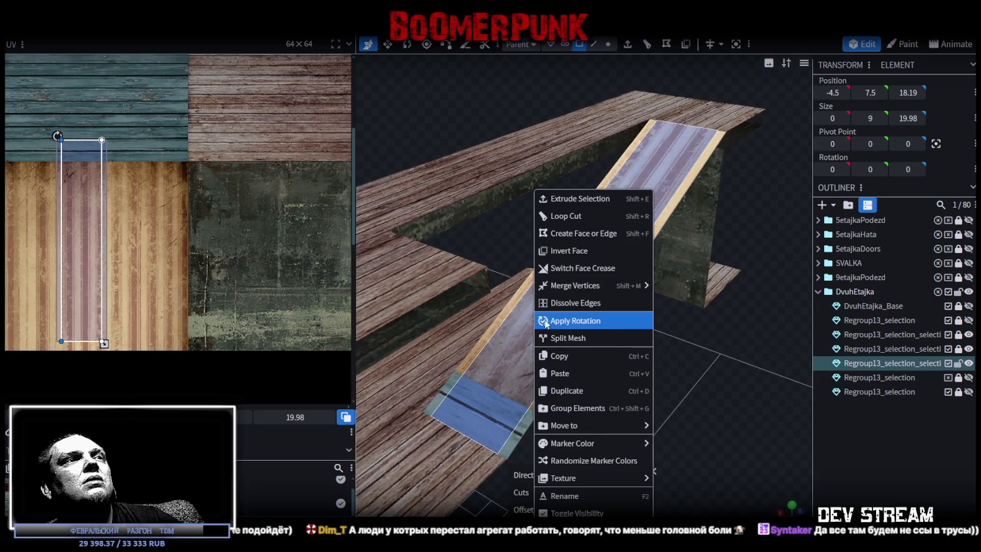
click(572, 341)
mouse_move(646, 419)
mouse_down()
mouse_move(665, 416)
mouse_move(610, 279)
mouse_up()
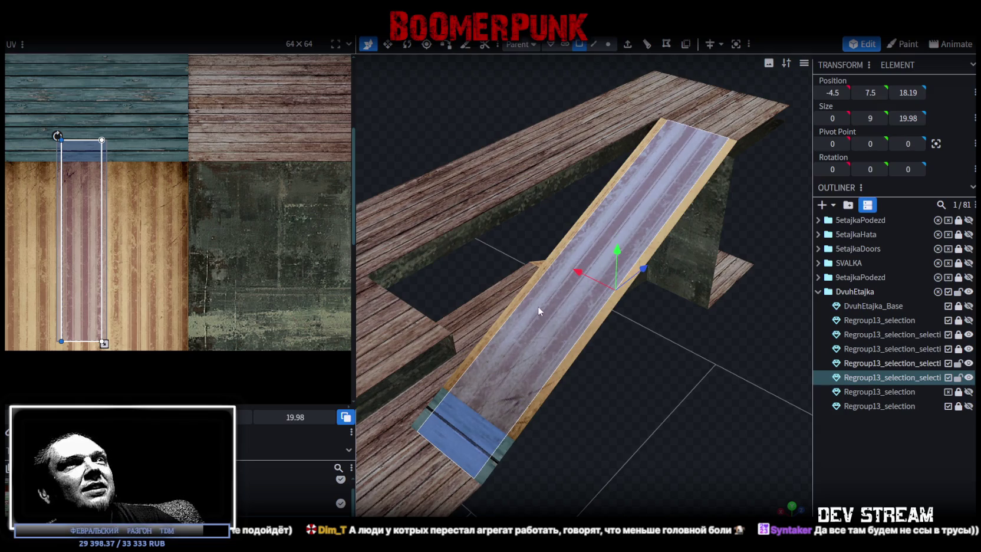
mouse_move(589, 235)
mouse_down()
mouse_move(591, 222)
mouse_move(607, 395)
mouse_move(608, 369)
mouse_move(655, 415)
mouse_move(648, 431)
mouse_move(613, 377)
mouse_move(620, 408)
mouse_move(631, 354)
mouse_up()
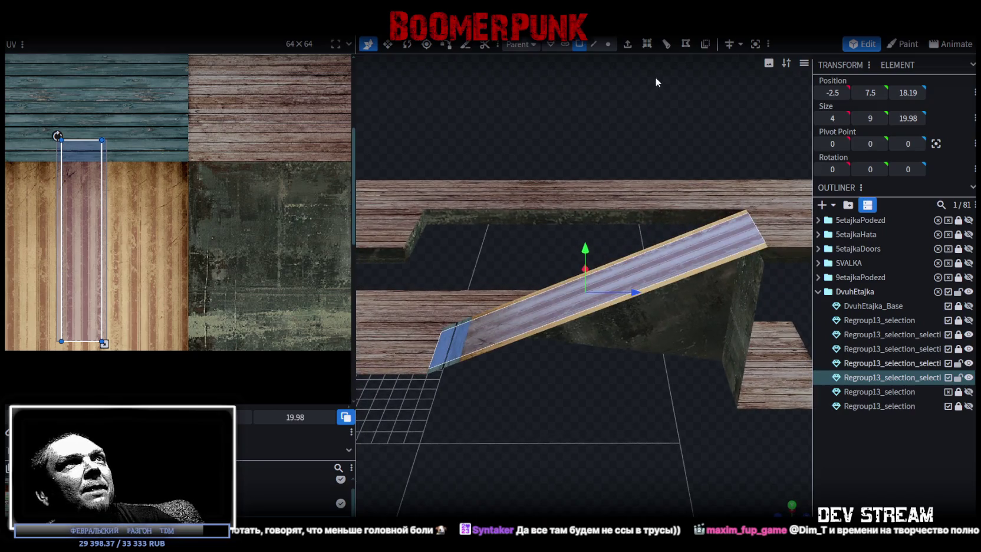
Add a loop cut to the centre ramp strip, running across the strip (Direction 0)
click(705, 44)
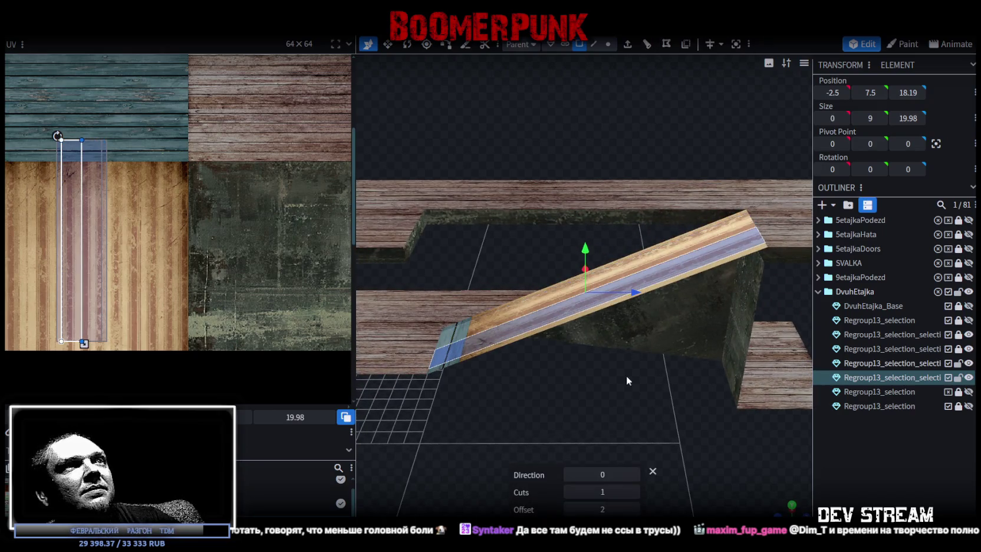
click(635, 475)
drag(640, 412, 686, 286)
click(686, 286)
drag(663, 377, 607, 388)
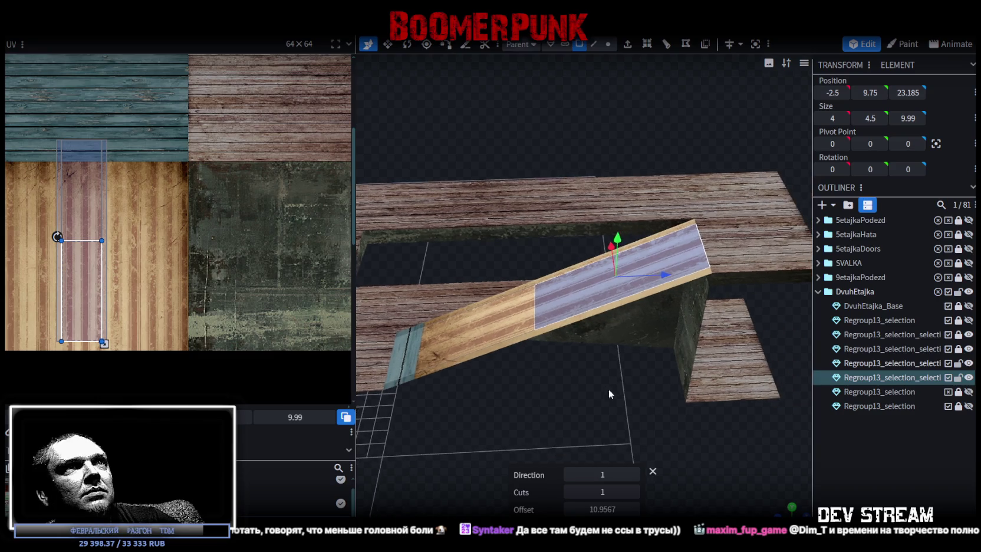
click(647, 44)
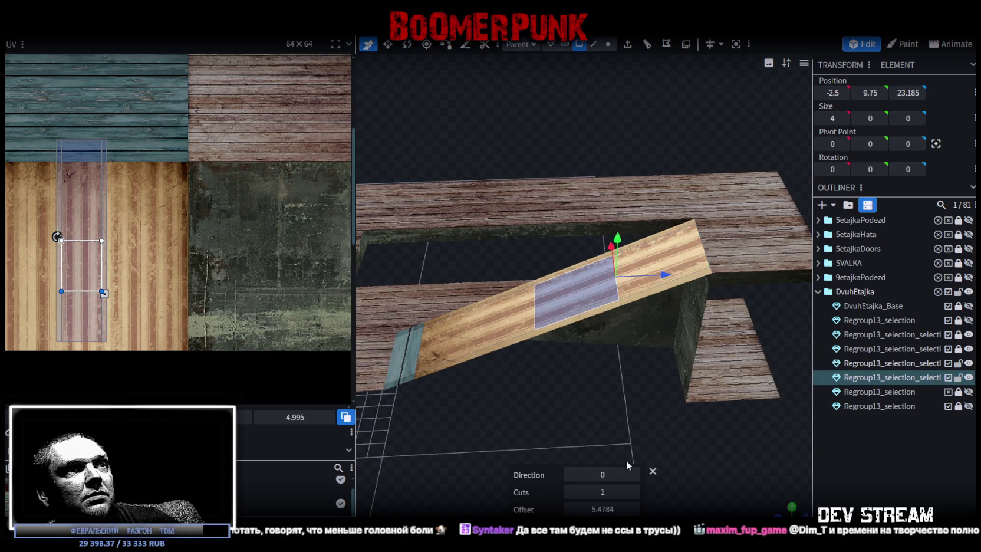
Set the loop cut to 11 evenly spaced cuts
click(634, 491)
click(634, 491)
click(634, 492)
click(635, 492)
click(634, 493)
click(634, 492)
click(634, 492)
click(634, 491)
click(569, 491)
click(569, 491)
scroll(618, 419, up, 3)
click(597, 325)
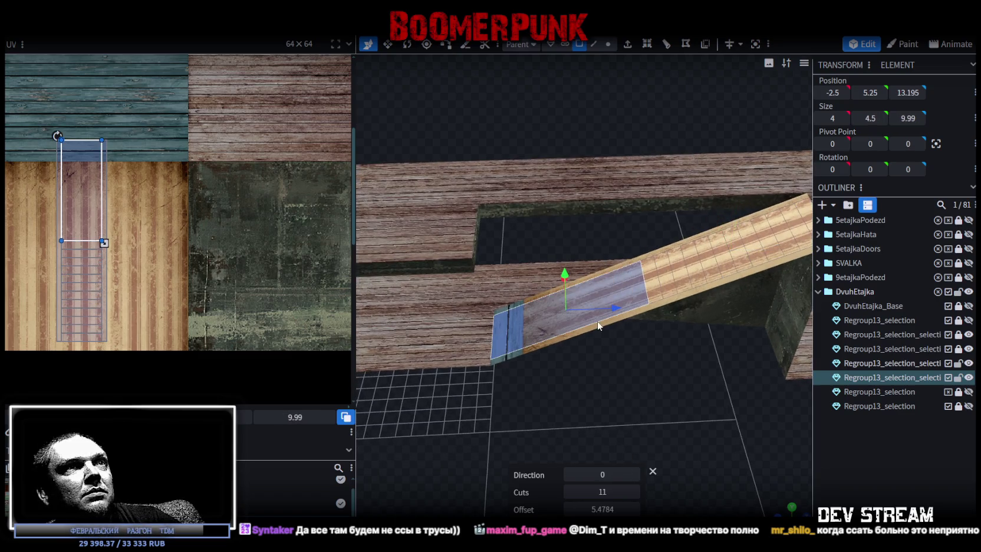
key(BackSpace)
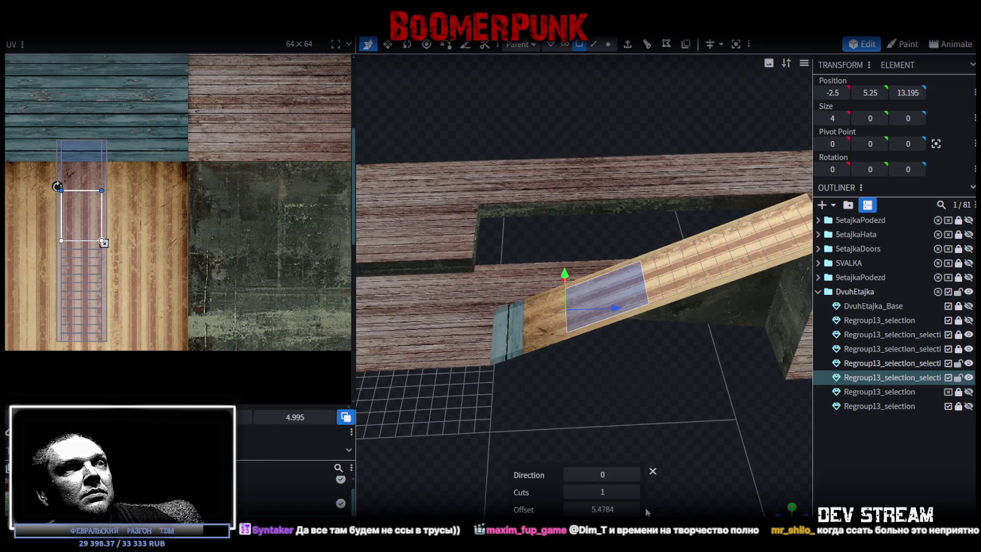
click(634, 491)
click(635, 491)
click(635, 492)
click(634, 491)
click(634, 491)
View the cut ramp from above in UV checker shading
mouse_move(659, 448)
mouse_down()
mouse_move(627, 392)
mouse_move(675, 386)
mouse_move(656, 405)
mouse_move(644, 376)
mouse_up()
key(z)
key(z)
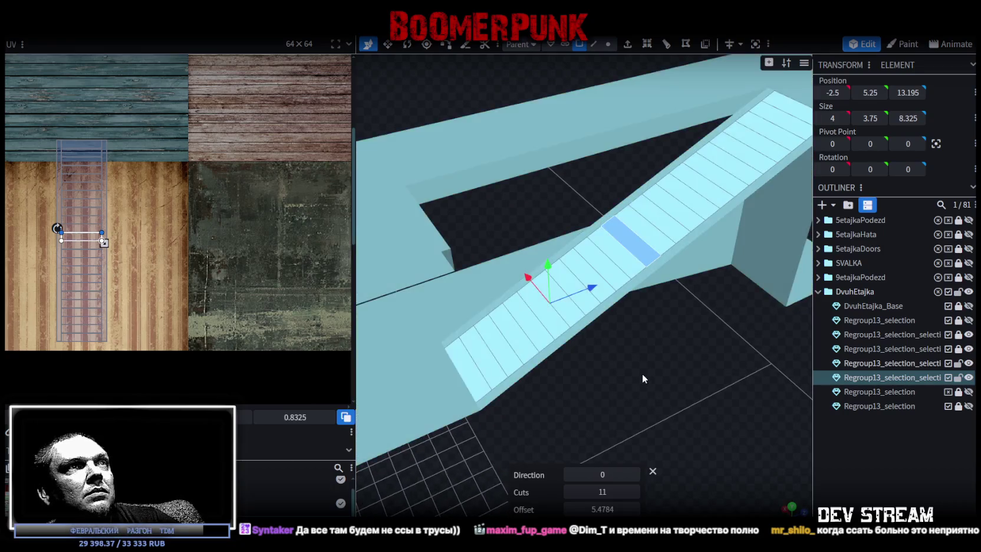
key(z)
key(z)
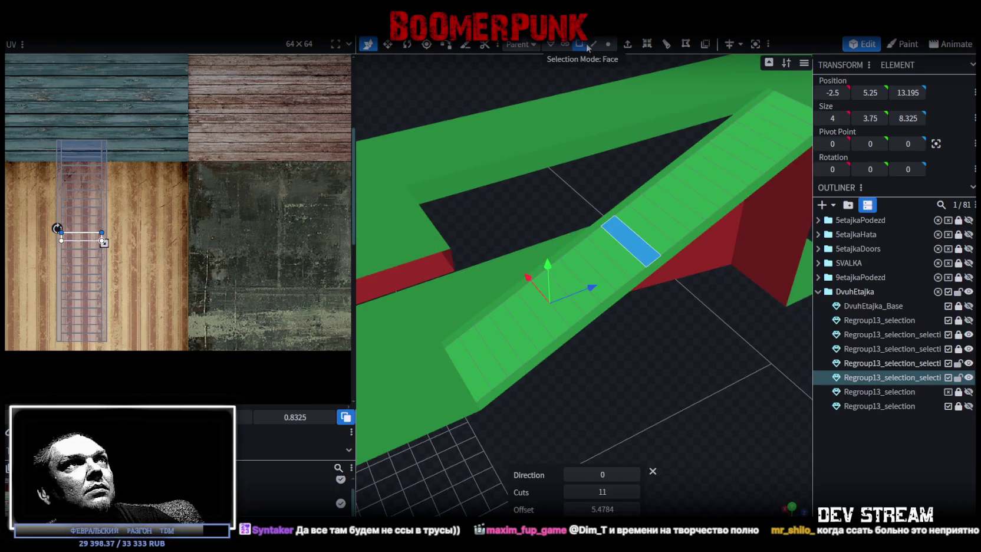
Switch to edge selection and try selecting the ramp's step edges, then clear them
click(593, 43)
click(481, 366)
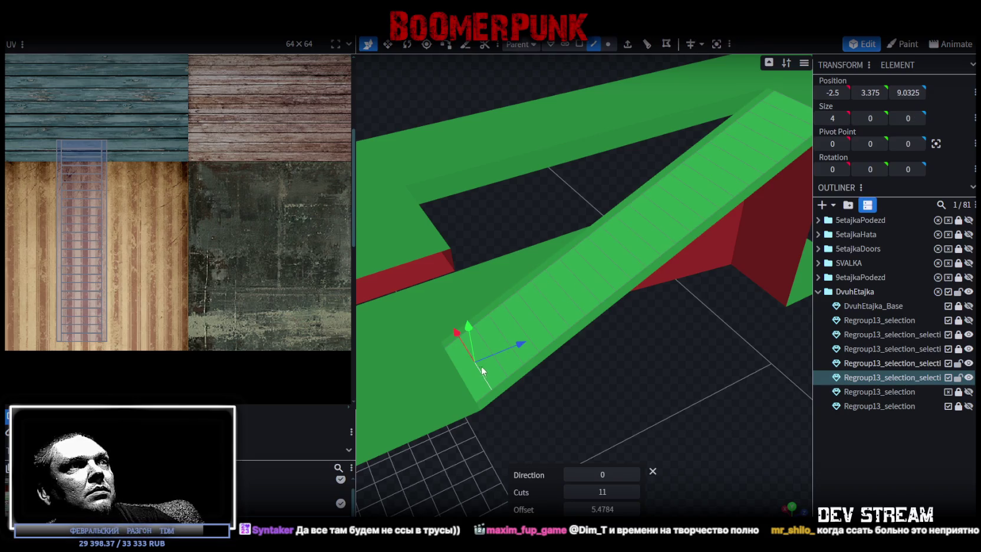
shift+click(521, 357)
shift+click(535, 319)
shift+click(562, 287)
shift+click(593, 266)
shift+click(622, 242)
click(648, 221)
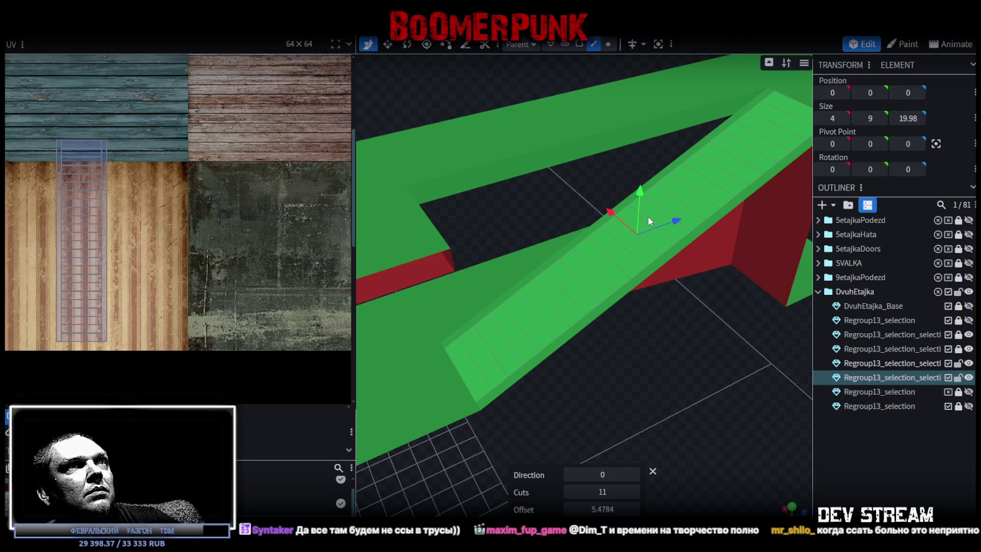
Select the ramp edges again from bottom to top, then clear the selection to start over
click(475, 361)
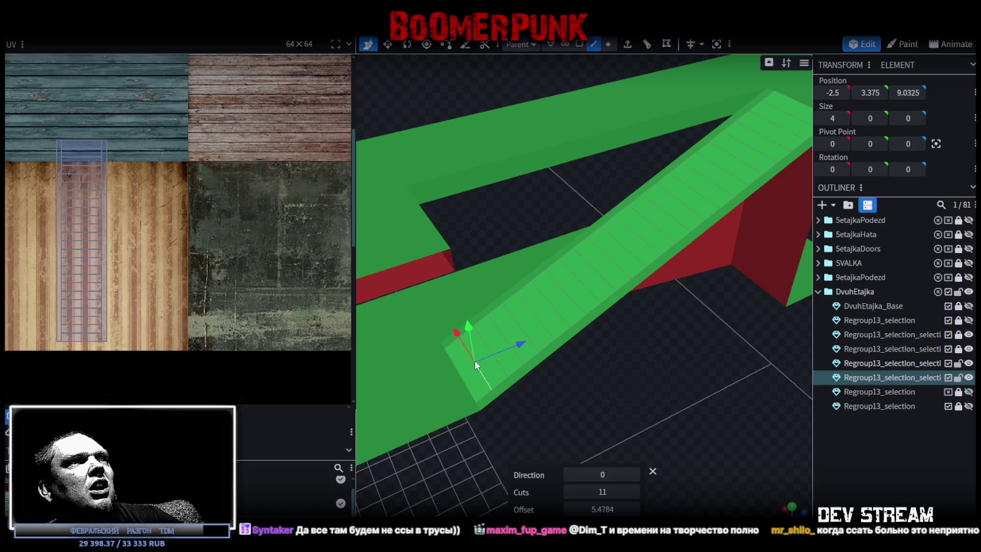
shift+click(518, 361)
shift+click(531, 307)
shift+click(564, 291)
shift+click(587, 260)
shift+click(617, 242)
shift+click(642, 214)
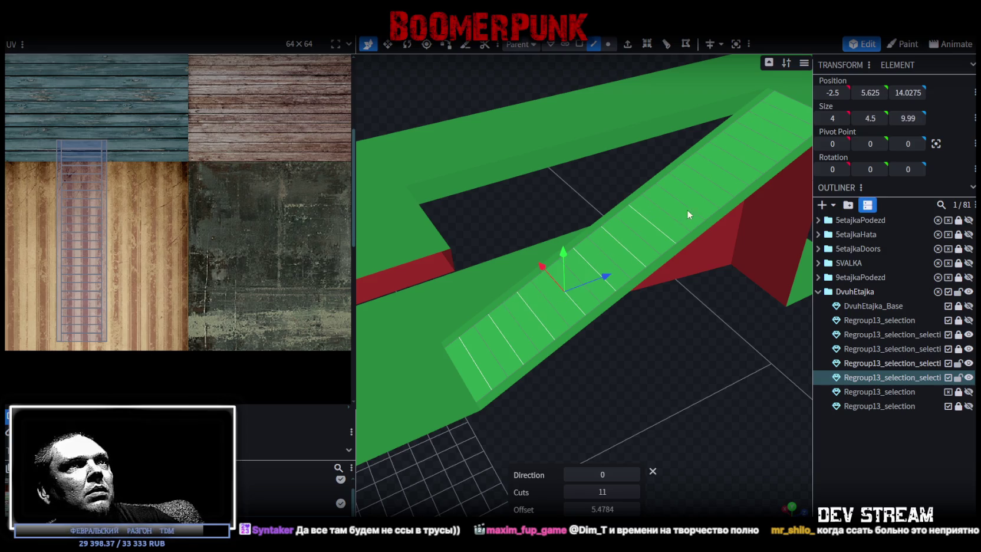
shift+click(674, 196)
shift+click(699, 173)
shift+click(734, 153)
click(757, 129)
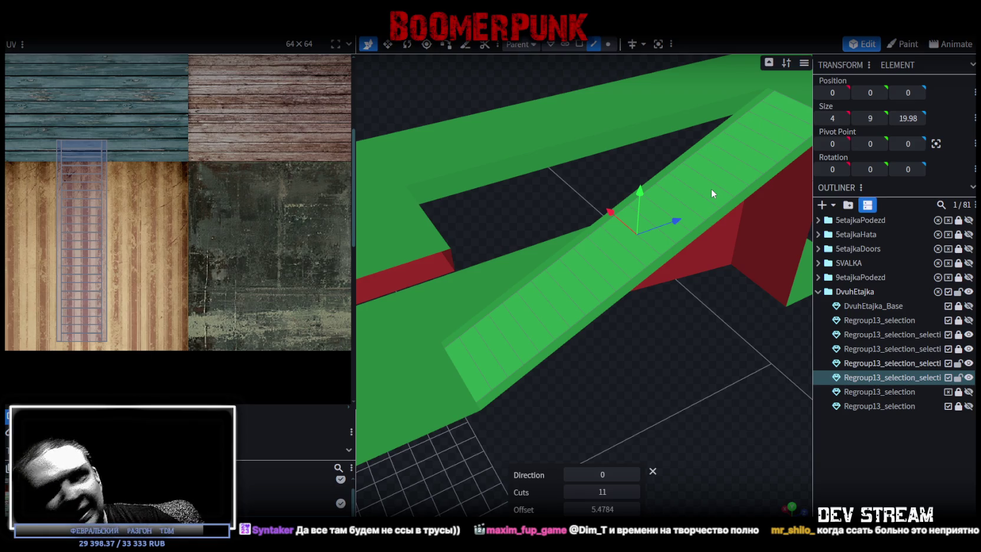
Select the parallel ramp edges from the lowest edge up to the top of the ramp
drag(690, 361, 677, 355)
scroll(447, 341, up, 2)
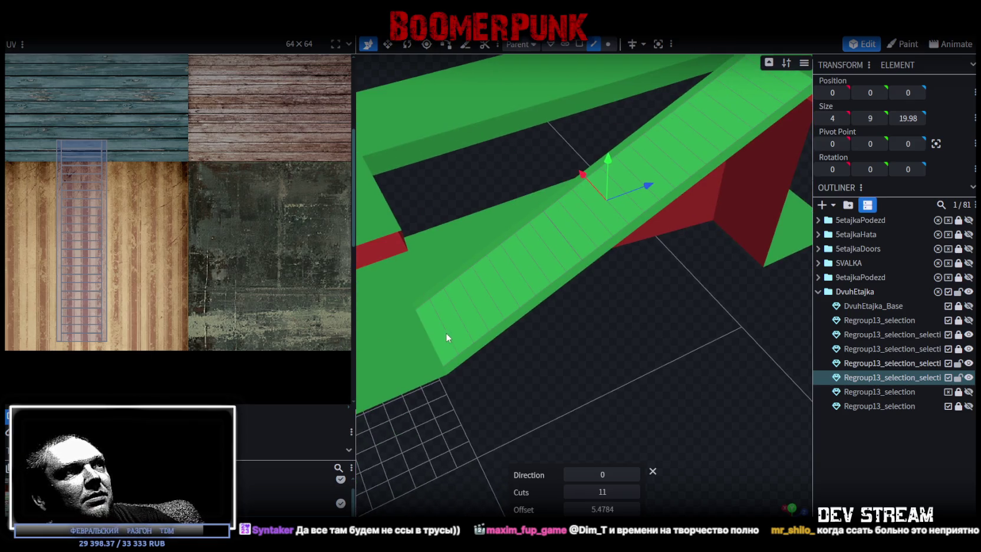
click(446, 332)
shift+click(486, 279)
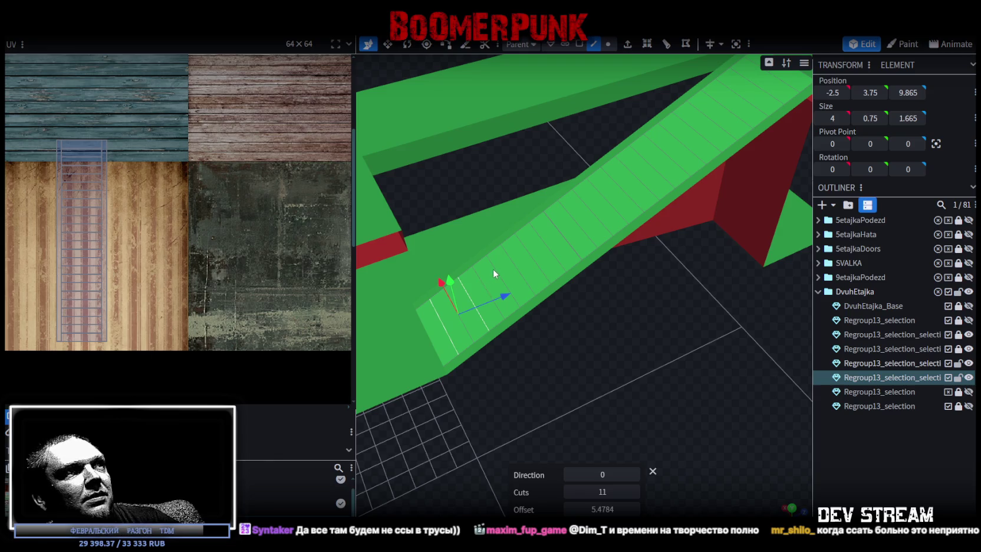
shift+click(494, 271)
shift+click(524, 247)
shift+click(556, 226)
shift+click(585, 203)
shift+click(614, 179)
shift+click(646, 160)
mouse_move(721, 303)
mouse_down()
mouse_move(607, 455)
mouse_move(508, 315)
mouse_up()
shift+click(526, 303)
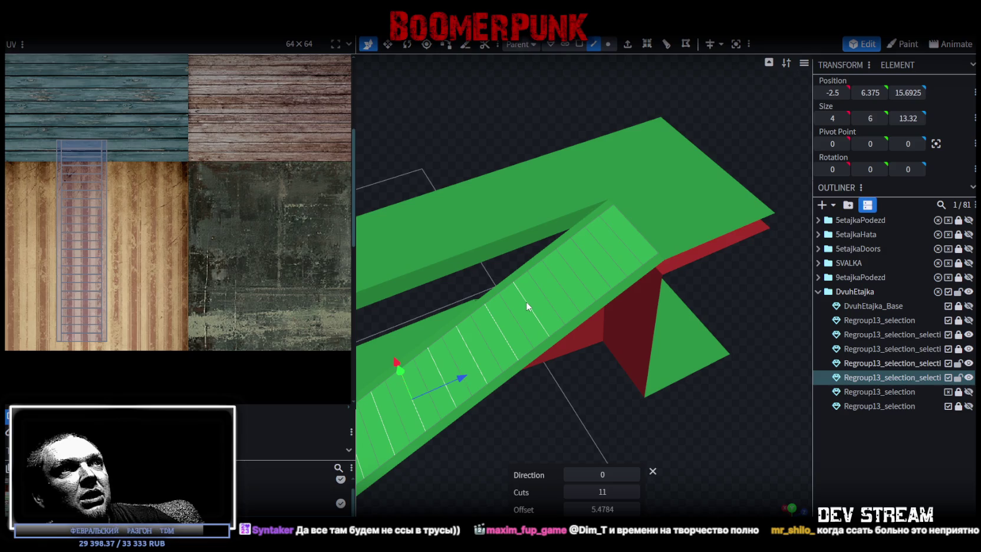
shift+click(558, 278)
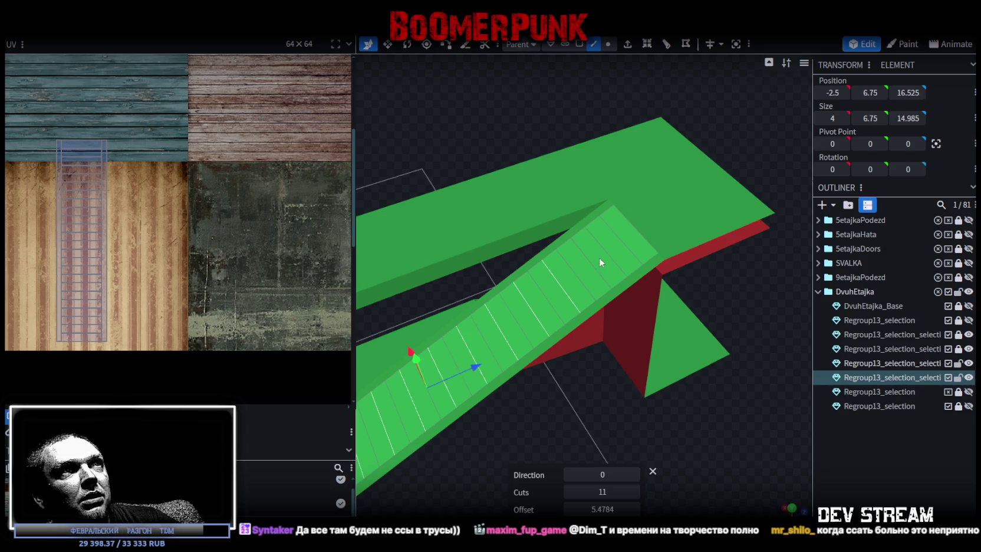
shift+click(587, 257)
shift+click(619, 241)
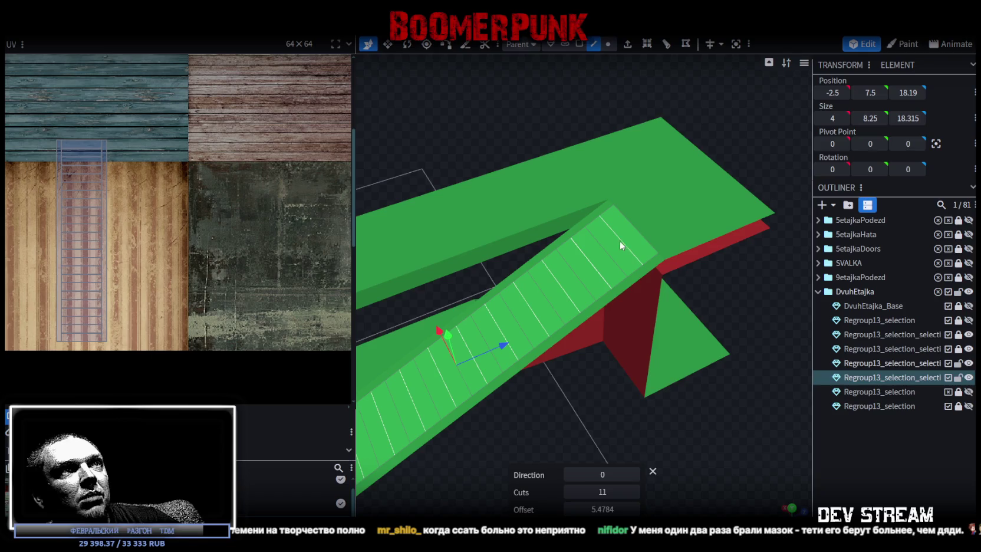
mouse_move(546, 410)
mouse_down()
mouse_move(555, 368)
mouse_move(595, 354)
mouse_move(600, 378)
mouse_move(555, 315)
mouse_up()
Push the selected edges out and lower them by 0.5 to form zig-zag steps
drag(542, 262, 557, 262)
drag(577, 350, 555, 392)
mouse_move(487, 181)
mouse_down()
mouse_move(528, 441)
mouse_move(643, 402)
mouse_move(624, 466)
mouse_move(667, 391)
mouse_move(608, 342)
mouse_move(610, 360)
mouse_move(641, 392)
mouse_move(622, 392)
mouse_move(639, 389)
mouse_up()
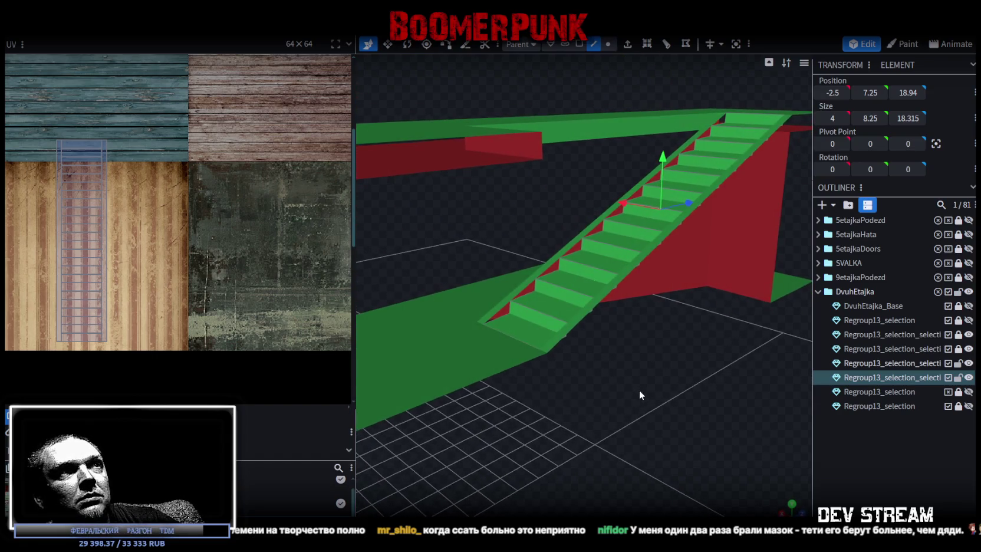
Extrude the stair steps element in the Y- direction into solid treads
click(580, 240)
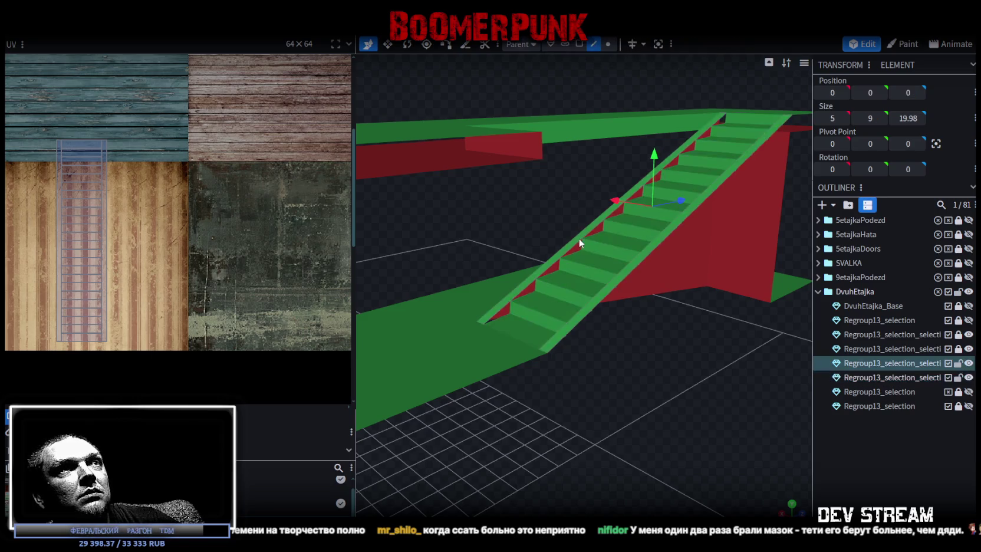
click(631, 261)
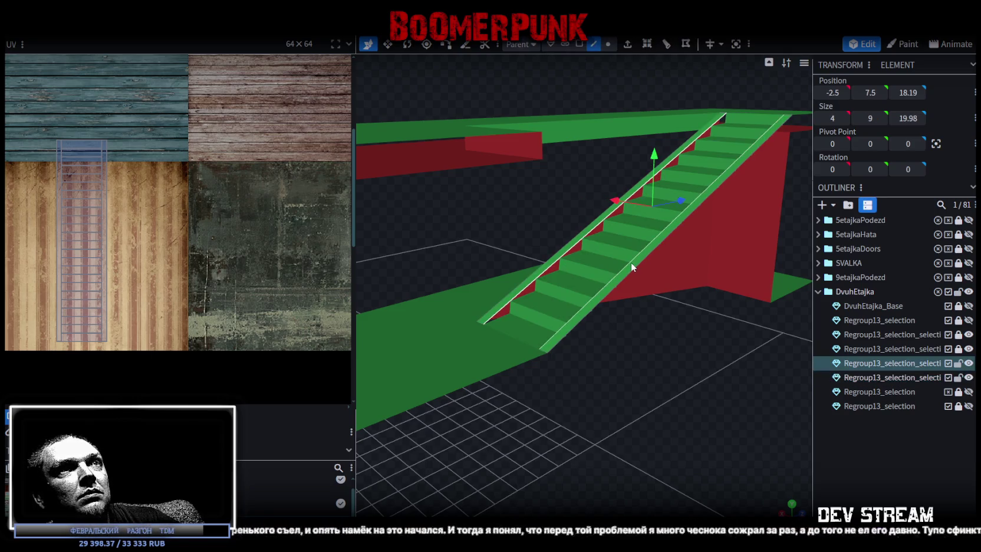
click(627, 43)
click(619, 509)
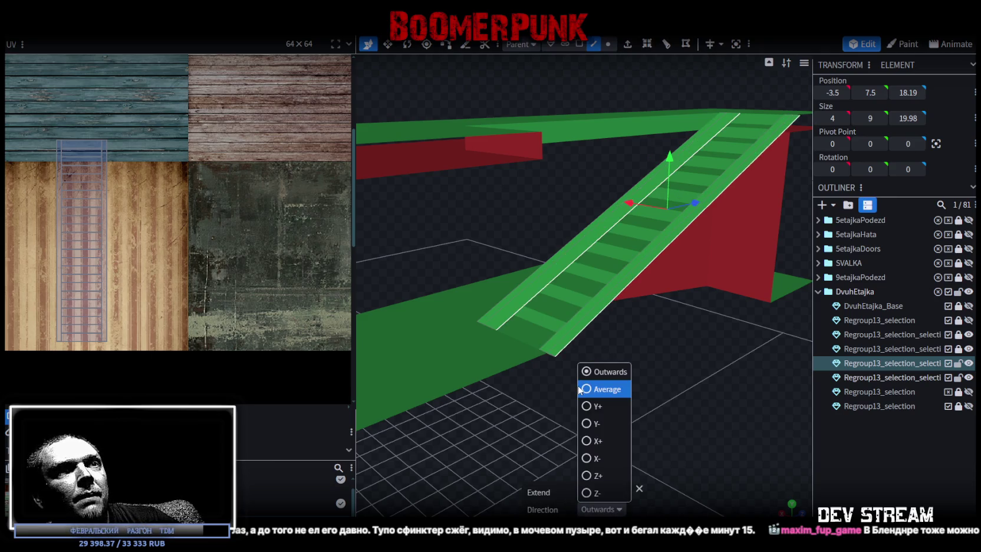
click(601, 430)
Resize the staircase to width 2, giving an element size of 2, 9, 19.98
key(s)
mouse_move(692, 395)
mouse_down()
mouse_move(659, 364)
mouse_move(633, 427)
mouse_move(657, 433)
mouse_up()
mouse_move(598, 280)
mouse_down()
mouse_move(699, 434)
mouse_move(783, 379)
mouse_move(718, 437)
mouse_move(670, 442)
mouse_move(710, 446)
mouse_move(725, 410)
mouse_move(707, 386)
mouse_move(703, 424)
mouse_move(656, 430)
mouse_move(671, 432)
mouse_up()
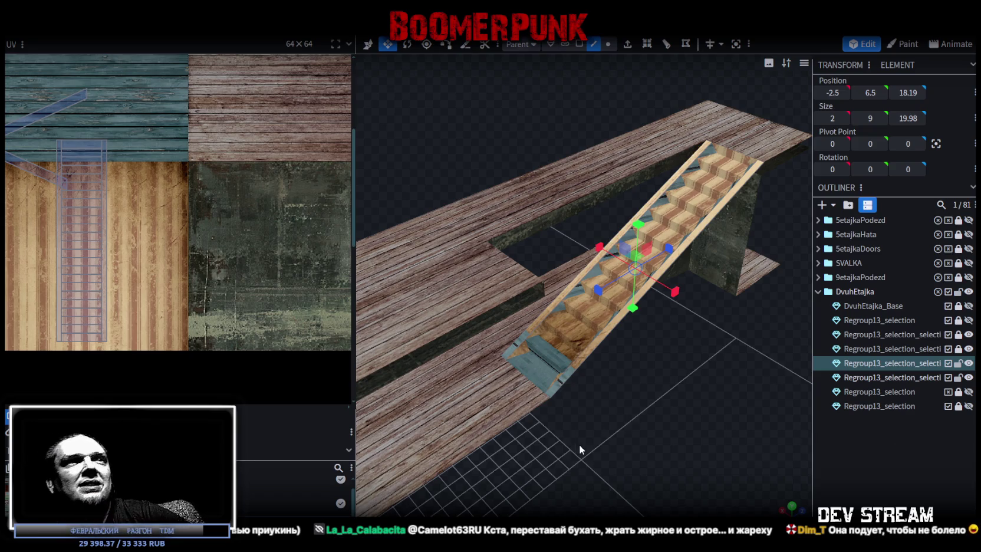
mouse_move(586, 421)
mouse_down()
mouse_move(565, 306)
mouse_move(542, 351)
mouse_move(487, 356)
mouse_move(570, 416)
mouse_move(678, 396)
mouse_move(712, 401)
mouse_move(537, 412)
mouse_move(730, 423)
mouse_move(723, 476)
mouse_move(642, 404)
mouse_move(602, 432)
mouse_move(612, 425)
mouse_up()
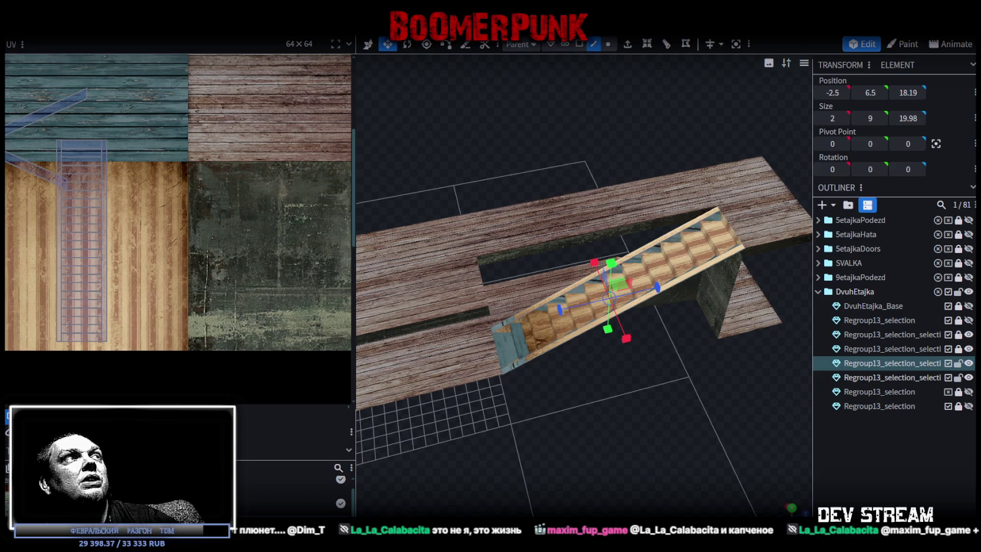
Save the stepped staircase model with Ctrl+S as Build28.bbmodel
key(ctrl+s)
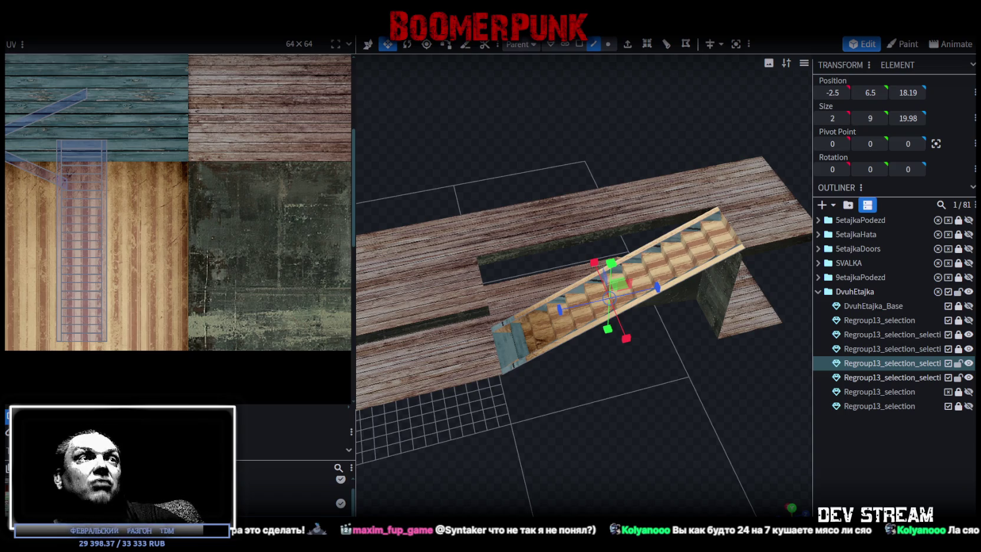
mouse_move(587, 381)
mouse_down()
mouse_move(674, 385)
mouse_move(678, 355)
mouse_up()
click(549, 384)
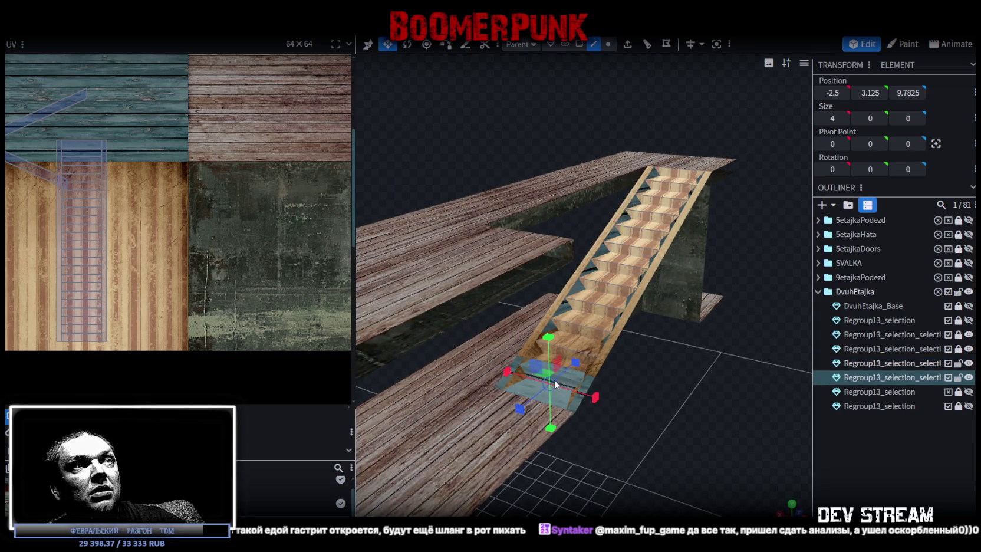
click(579, 373)
drag(740, 414, 703, 422)
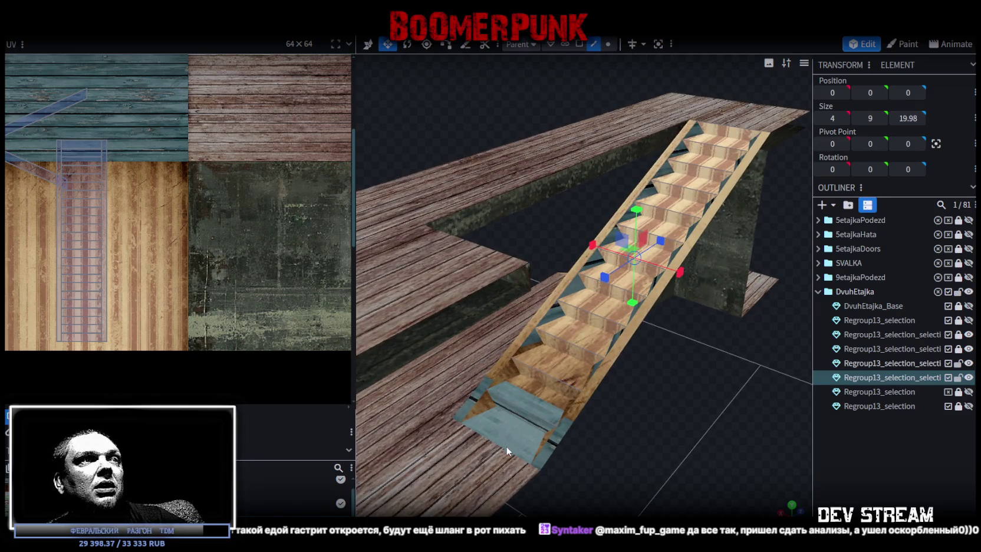
click(530, 413)
mouse_move(661, 421)
mouse_down()
mouse_move(655, 372)
mouse_move(671, 372)
mouse_move(652, 385)
mouse_move(476, 378)
mouse_move(472, 363)
mouse_move(686, 404)
mouse_move(724, 373)
mouse_move(711, 347)
mouse_move(677, 435)
mouse_move(629, 448)
mouse_move(707, 437)
mouse_move(692, 441)
mouse_up()
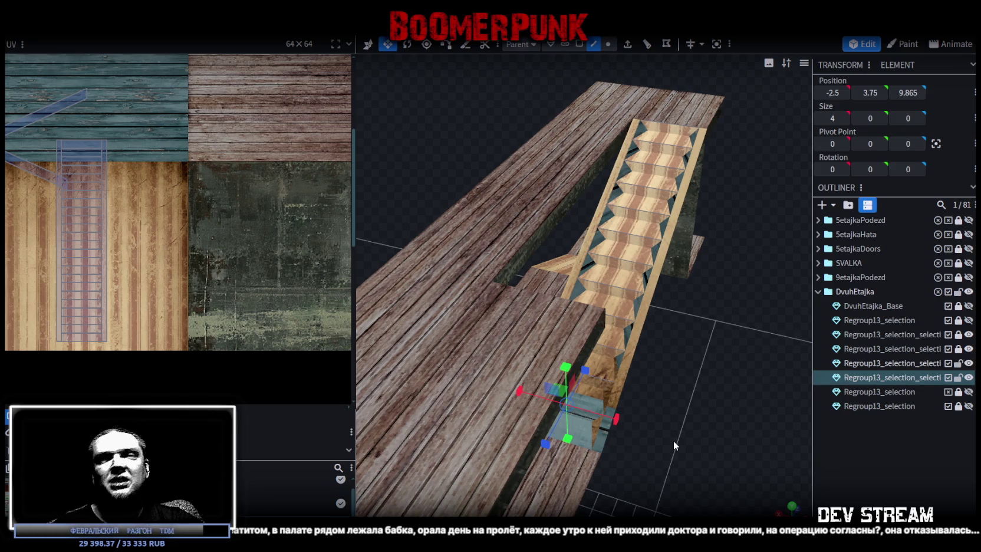
drag(672, 417, 597, 320)
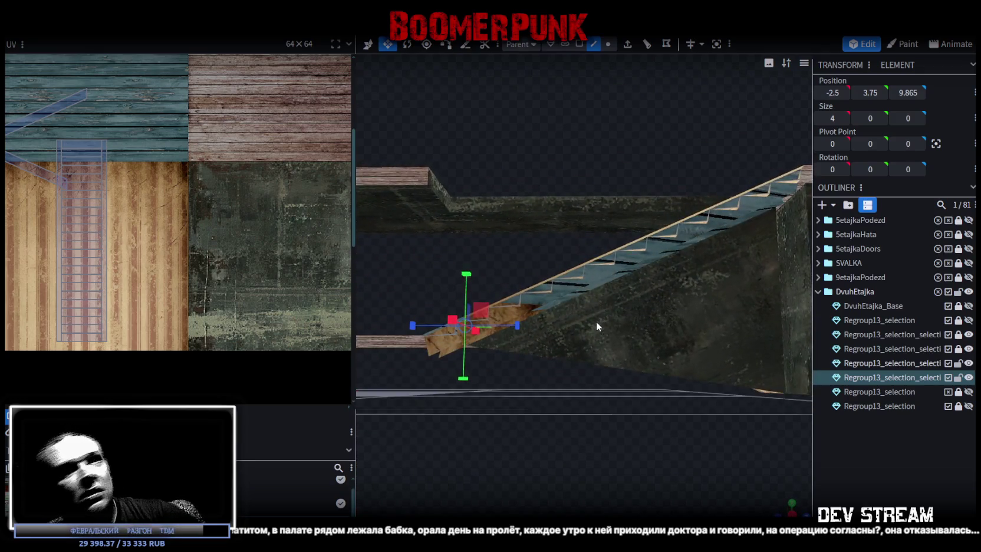
mouse_move(596, 323)
mouse_down()
mouse_move(632, 416)
mouse_move(648, 403)
mouse_move(649, 435)
mouse_move(622, 400)
mouse_move(705, 373)
mouse_up()
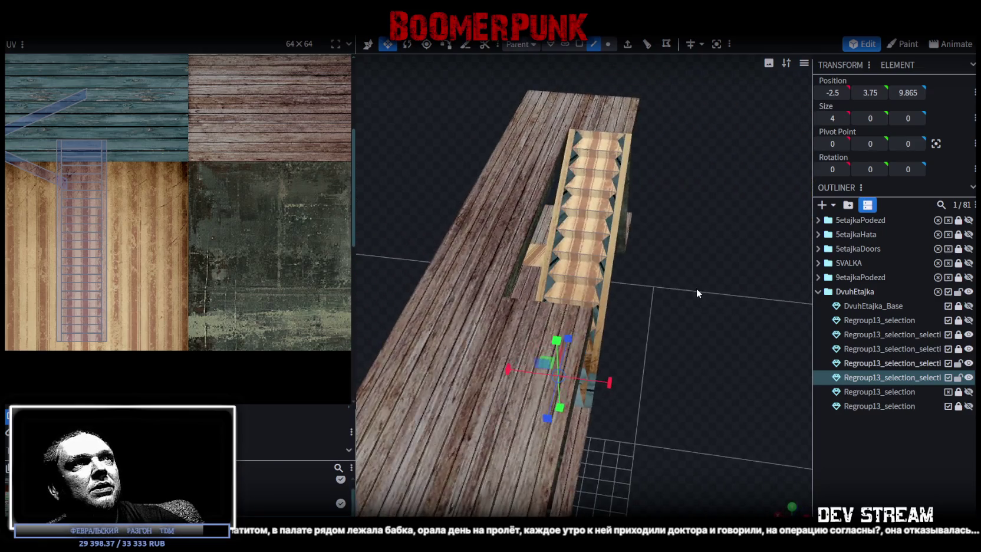
drag(695, 289, 596, 248)
Select the stair step faces and move their UVs onto the brown plank texture
click(579, 44)
click(577, 124)
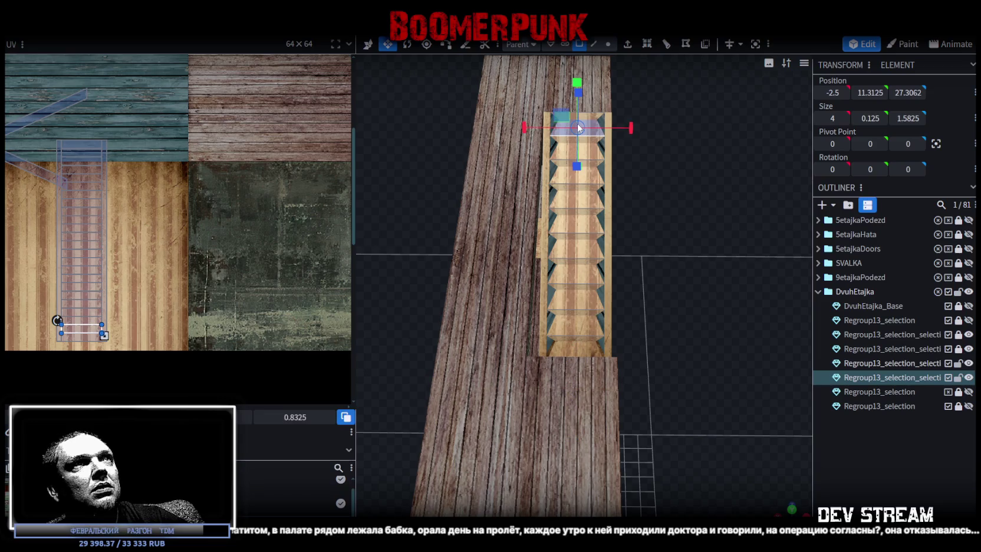
shift+click(564, 155)
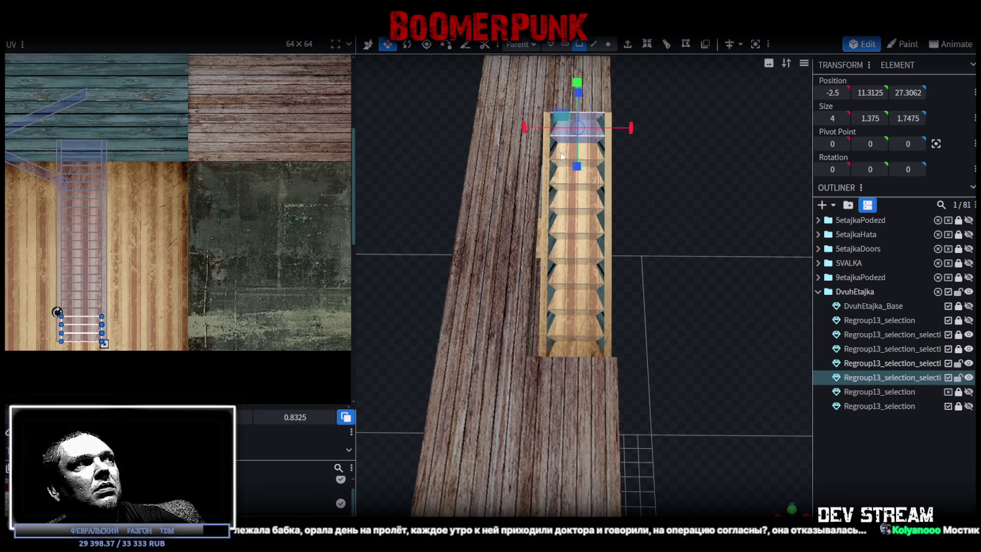
drag(86, 139, 89, 305)
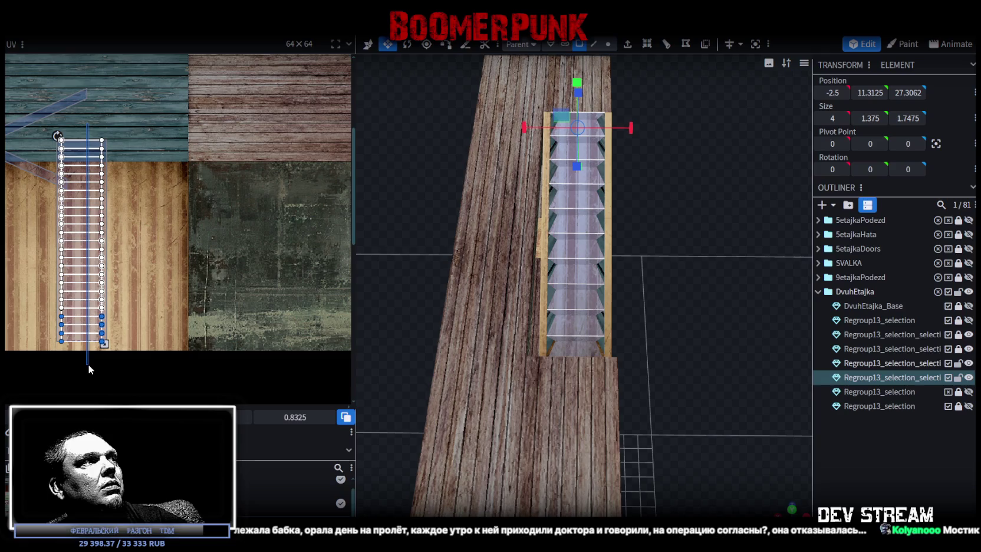
drag(86, 264, 258, 204)
mouse_move(291, 213)
middle_down()
mouse_move(248, 332)
mouse_move(253, 286)
middle_up()
drag(211, 227, 193, 177)
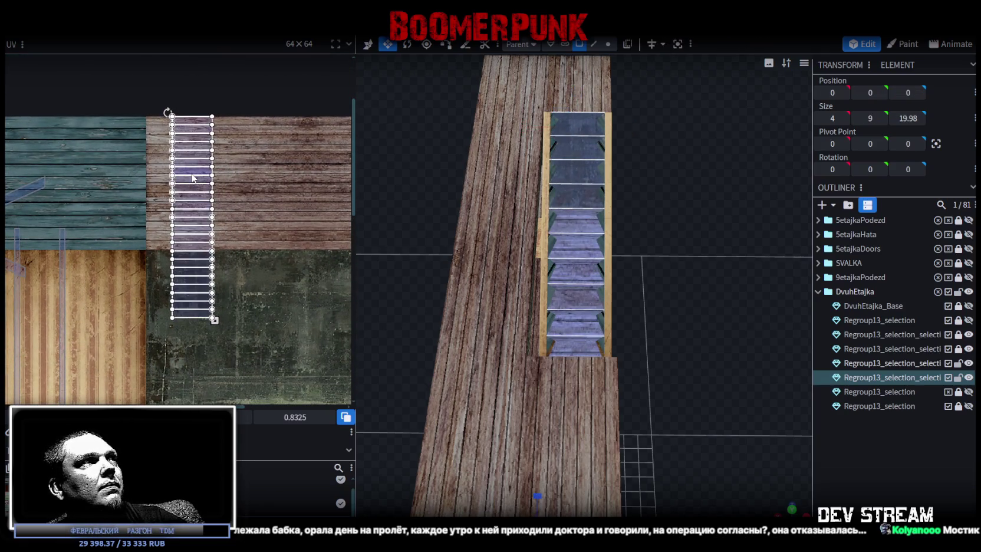
Slide the step UVs right across the texture and fine-tune their horizontal position
scroll(183, 217, up, 3)
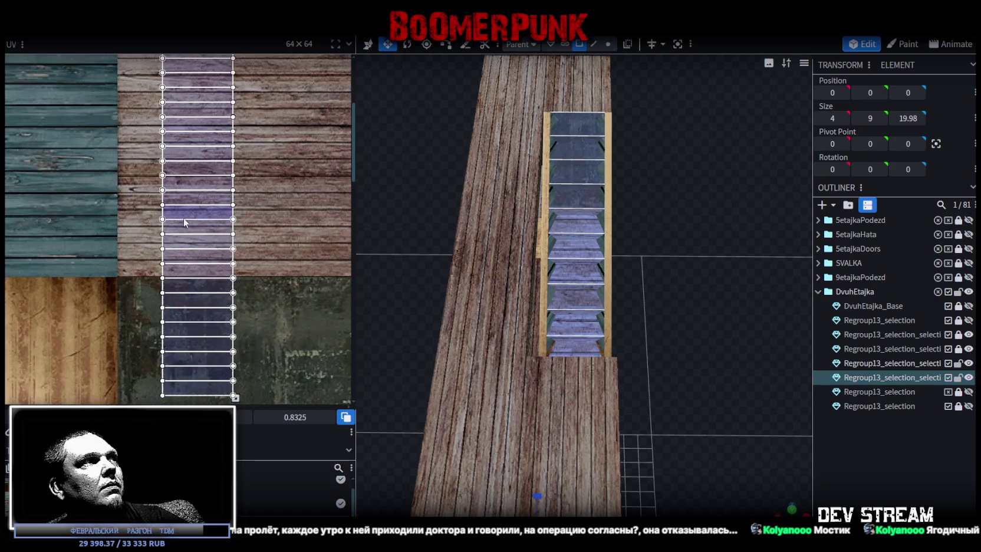
middle_drag(264, 267, 263, 258)
scroll(259, 321, up, 2)
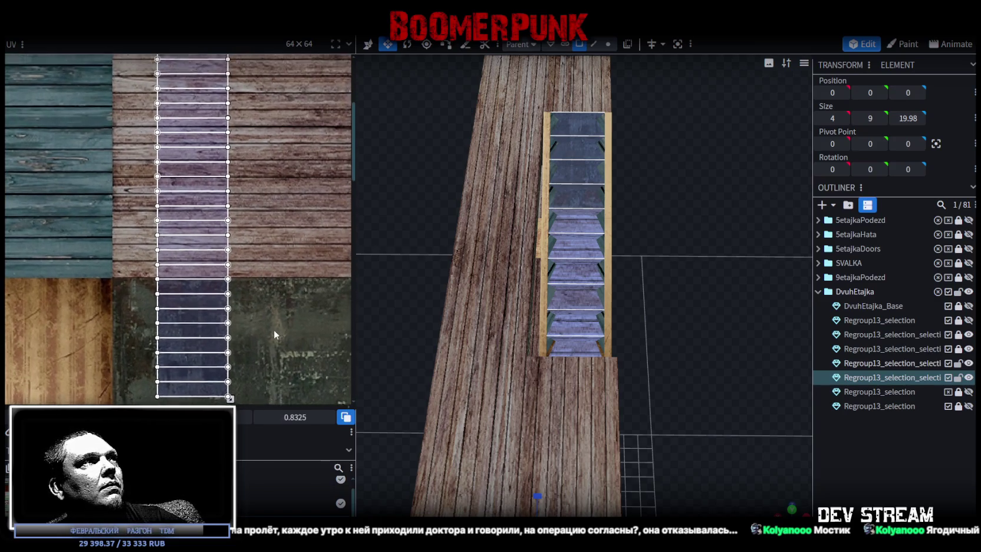
middle_drag(280, 329, 281, 316)
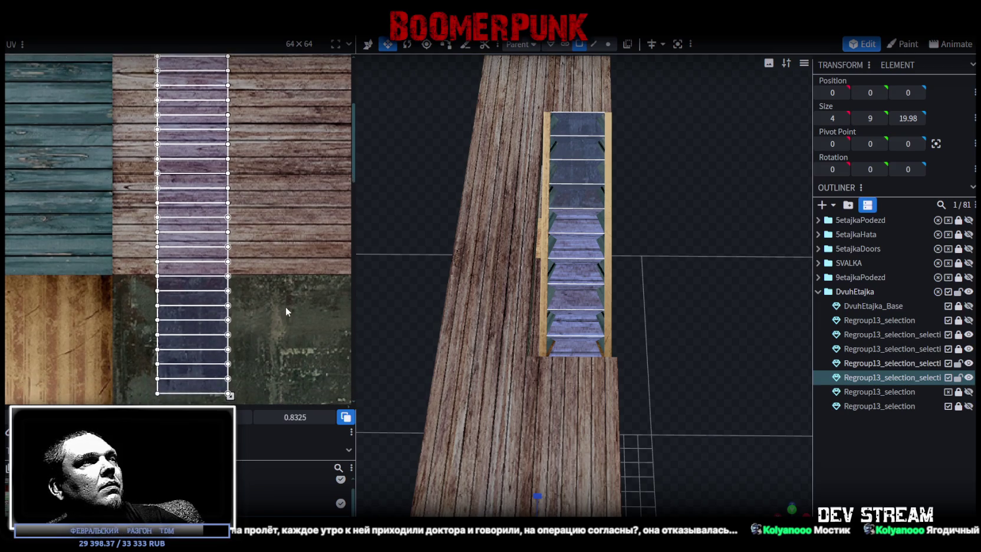
scroll(287, 303, down, 2)
scroll(292, 289, up, 1)
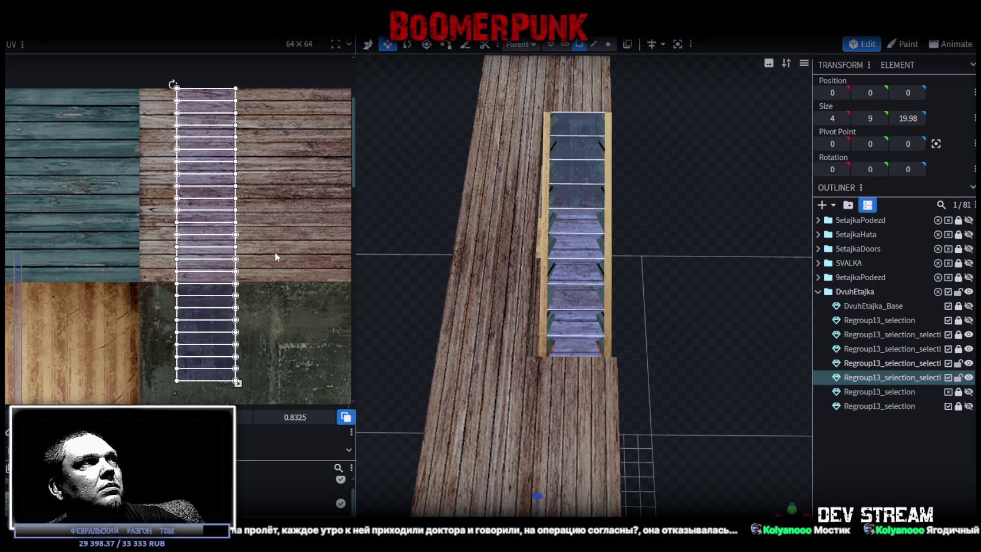
scroll(274, 251, down, 1)
mouse_move(277, 251)
middle_down()
mouse_move(260, 224)
mouse_move(198, 257)
middle_up()
drag(155, 188, 253, 186)
mouse_move(292, 206)
middle_down()
mouse_move(236, 229)
mouse_move(194, 228)
mouse_move(246, 231)
middle_up()
scroll(172, 152, up, 2)
scroll(183, 178, up, 2)
scroll(183, 218, up, 2)
drag(182, 219, 199, 195)
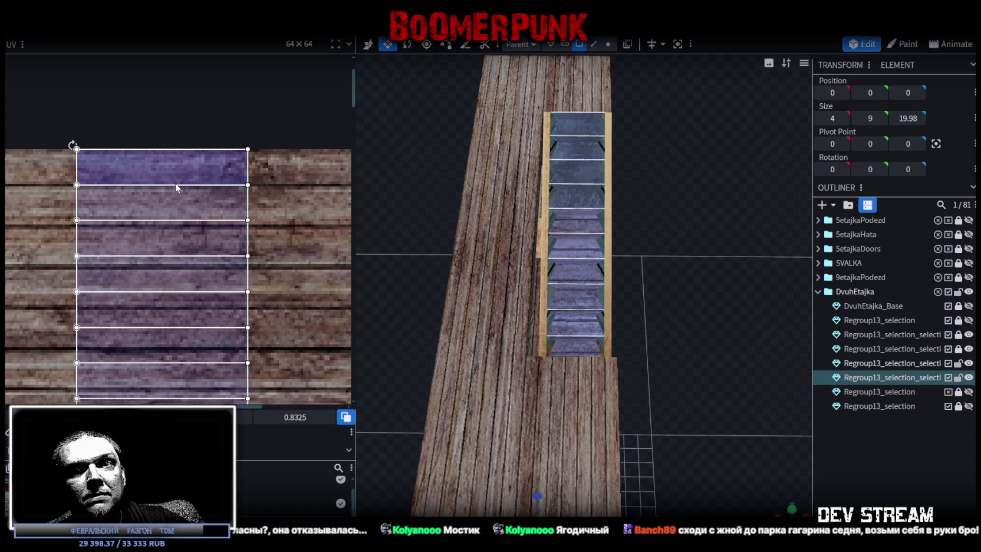
Box-select all the step UVs and slide the lower steps down onto the planks
scroll(226, 236, down, 5)
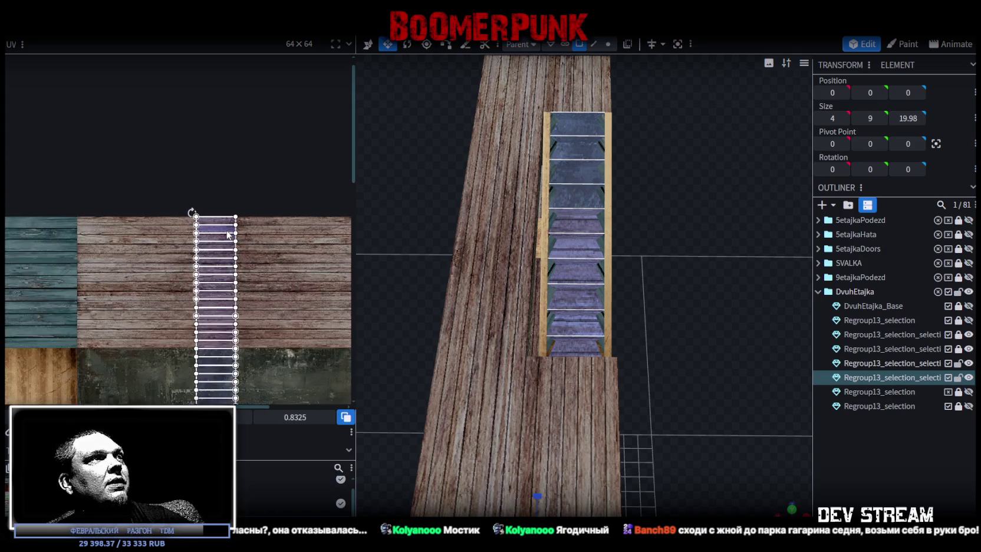
scroll(274, 212, down, 3)
drag(158, 371, 302, 130)
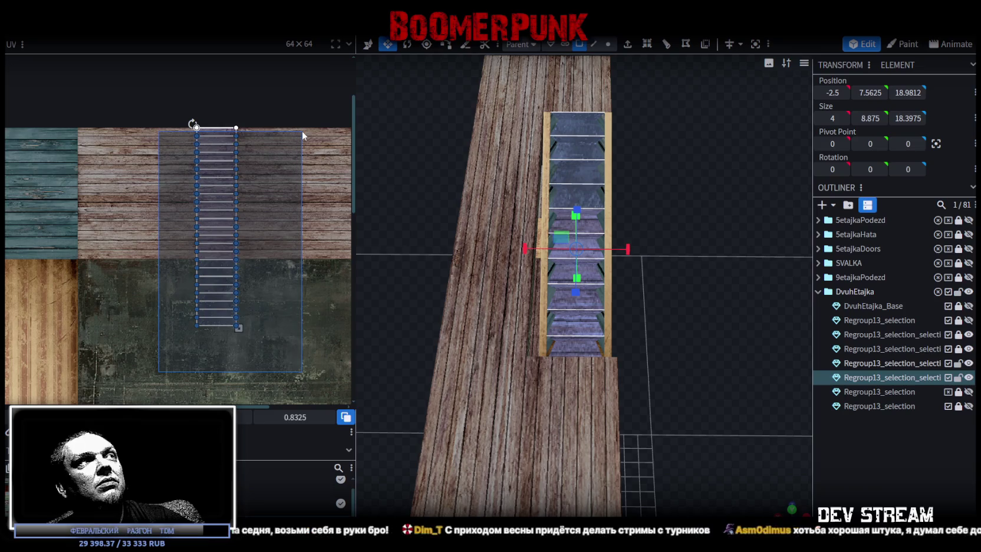
scroll(269, 187, up, 4)
middle_drag(270, 187, 227, 175)
scroll(226, 176, down, 4)
drag(173, 366, 279, 128)
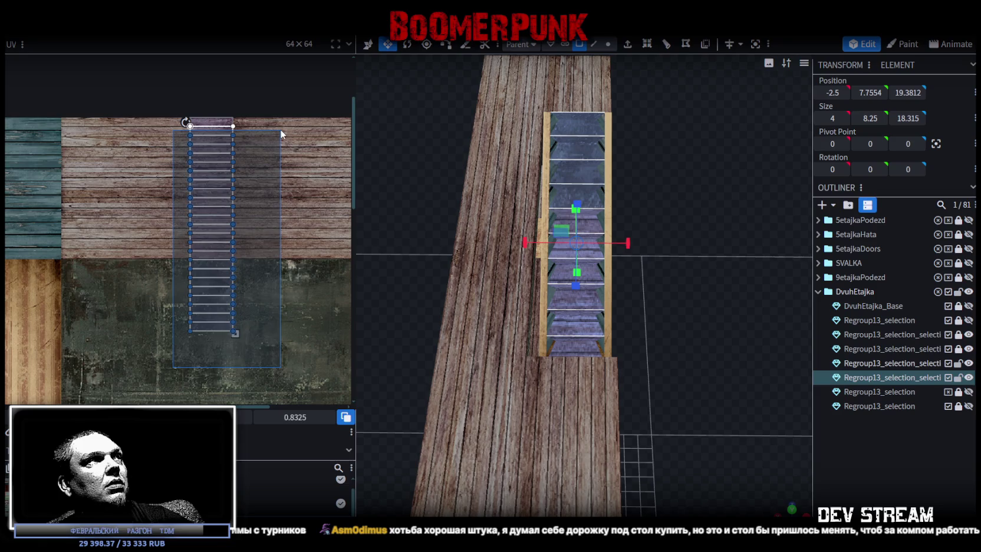
scroll(233, 118, up, 3)
scroll(201, 153, up, 2)
drag(190, 165, 192, 176)
scroll(178, 258, down, 5)
scroll(213, 282, down, 2)
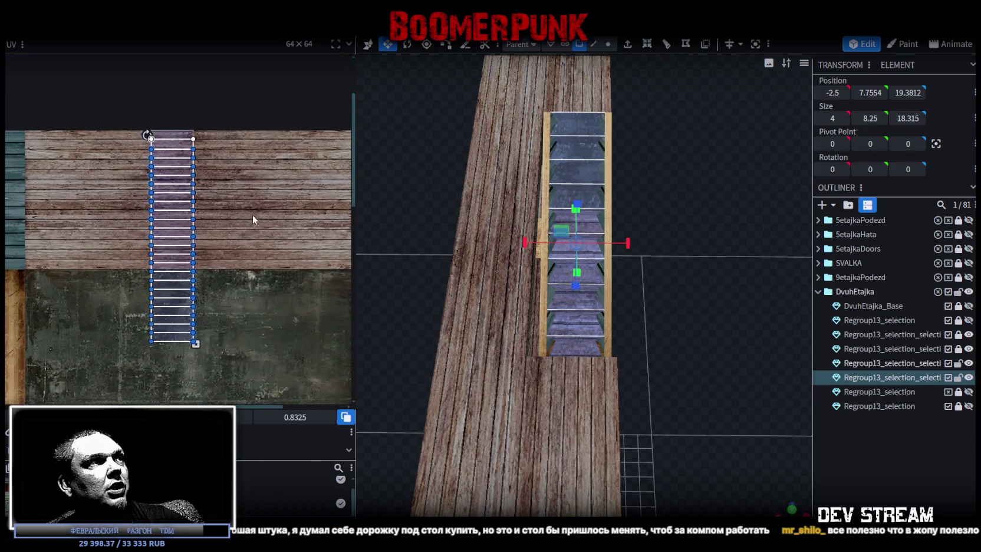
Reselect the step UVs and move the lower step edges further down
drag(126, 372, 241, 155)
scroll(233, 145, up, 2)
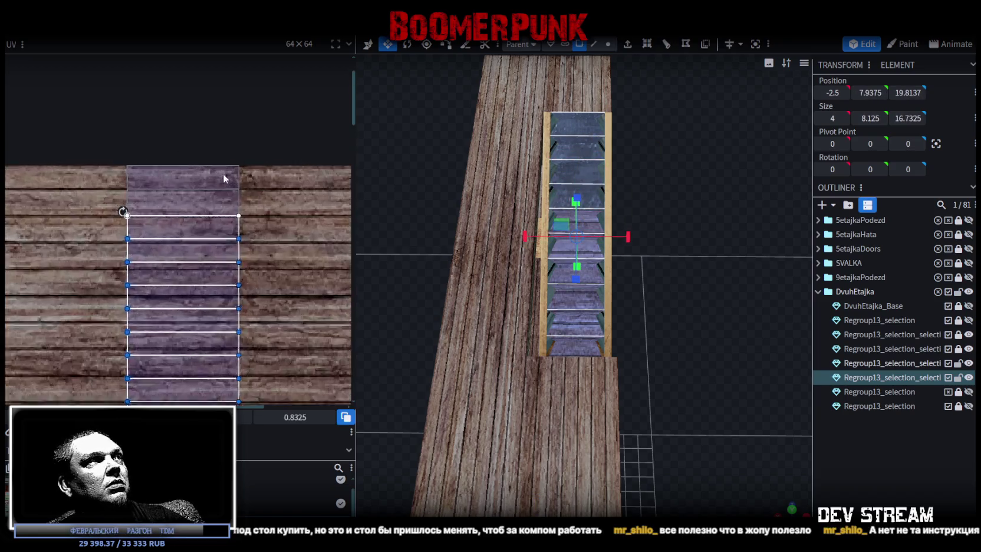
scroll(255, 284, up, 2)
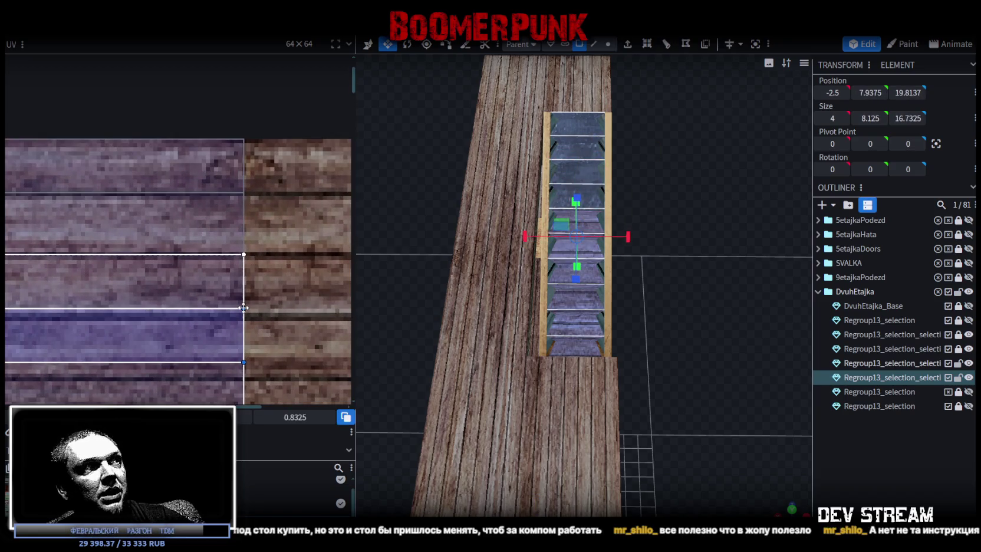
drag(252, 308, 251, 315)
scroll(238, 315, up, 2)
scroll(218, 306, up, 2)
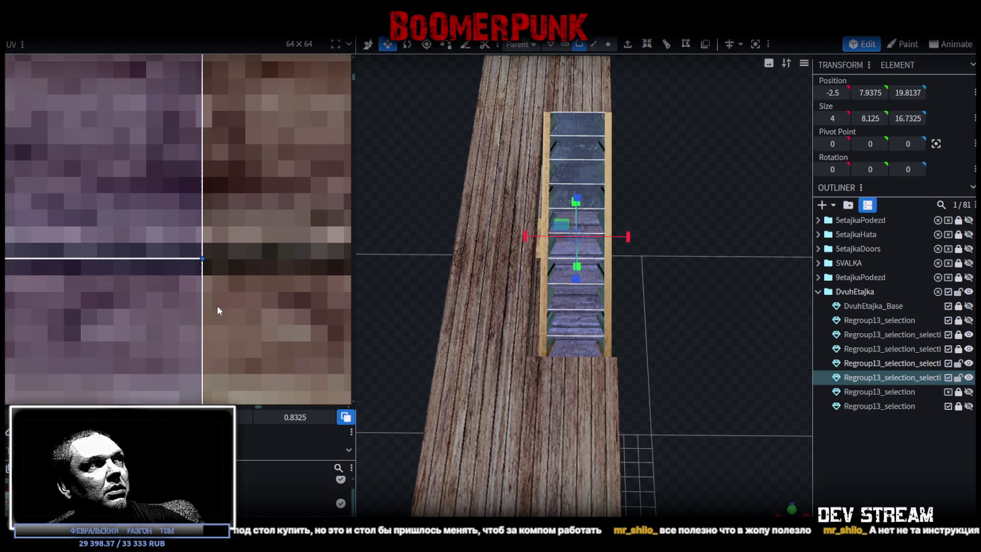
drag(202, 267, 203, 275)
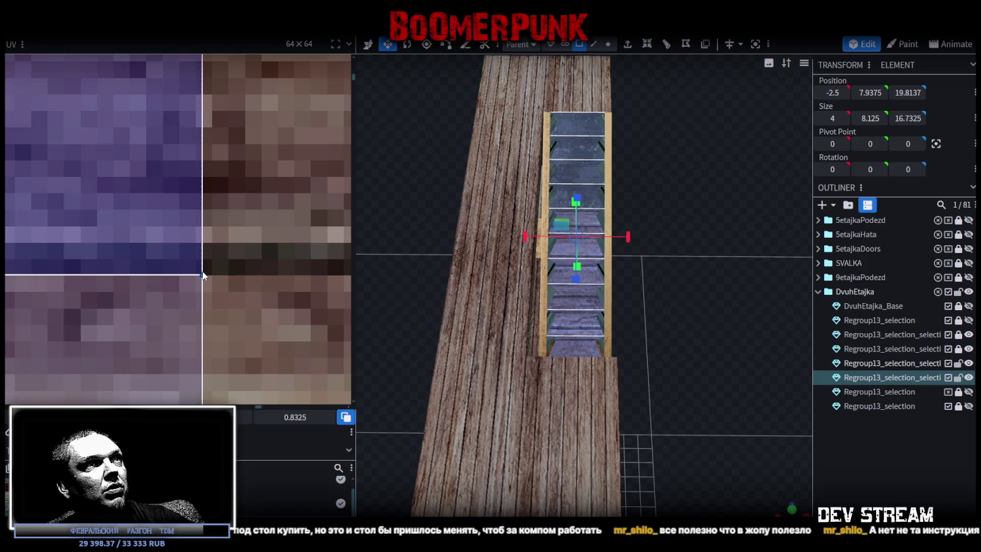
scroll(202, 264, down, 2)
scroll(224, 283, down, 2)
scroll(251, 301, down, 2)
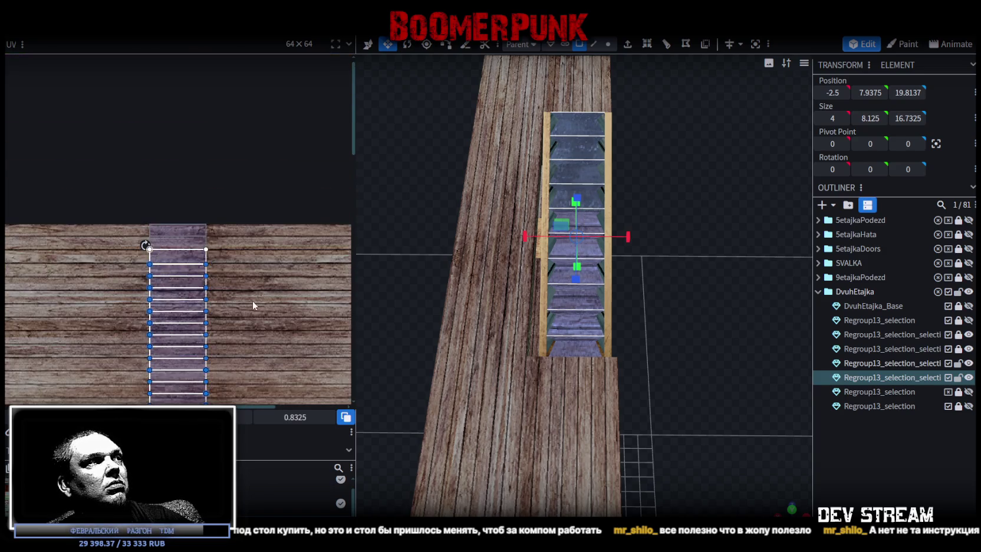
scroll(257, 228, down, 1)
scroll(248, 217, down, 2)
Nudge the whole column of step UVs slightly lower to line up with the planks
drag(116, 381, 255, 102)
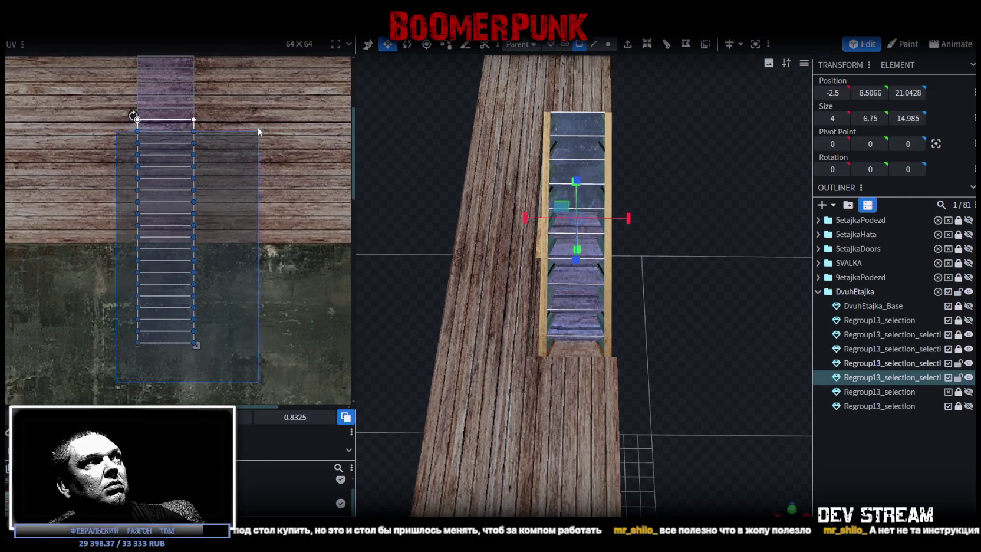
scroll(227, 106, up, 2)
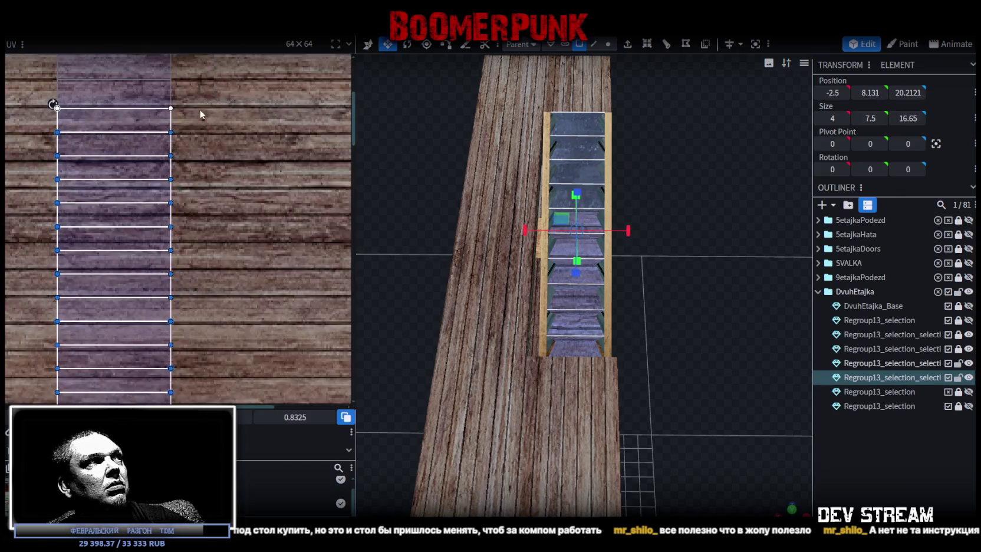
scroll(176, 115, up, 2)
drag(139, 163, 139, 165)
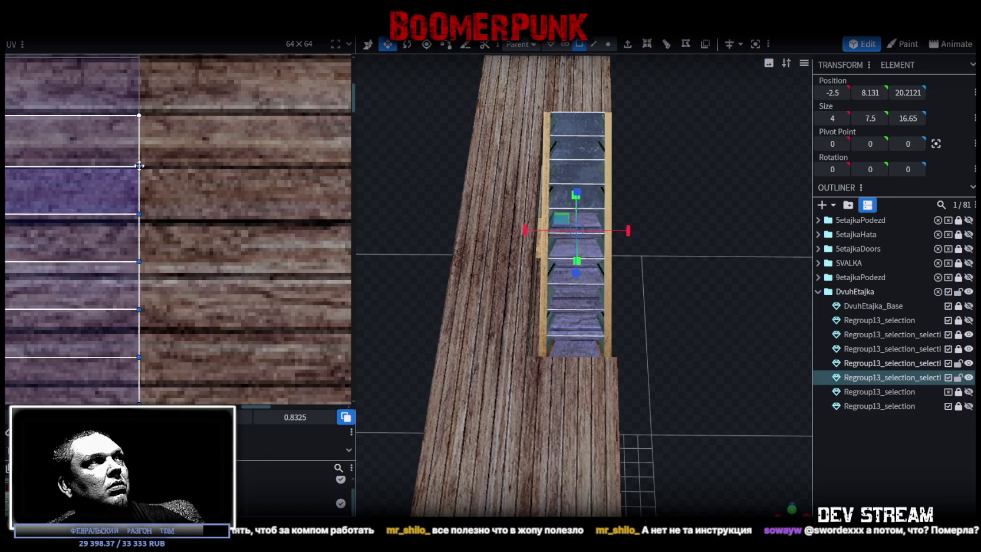
scroll(153, 182, down, 3)
scroll(177, 201, down, 3)
drag(99, 332, 211, 146)
scroll(177, 154, up, 5)
scroll(189, 224, up, 5)
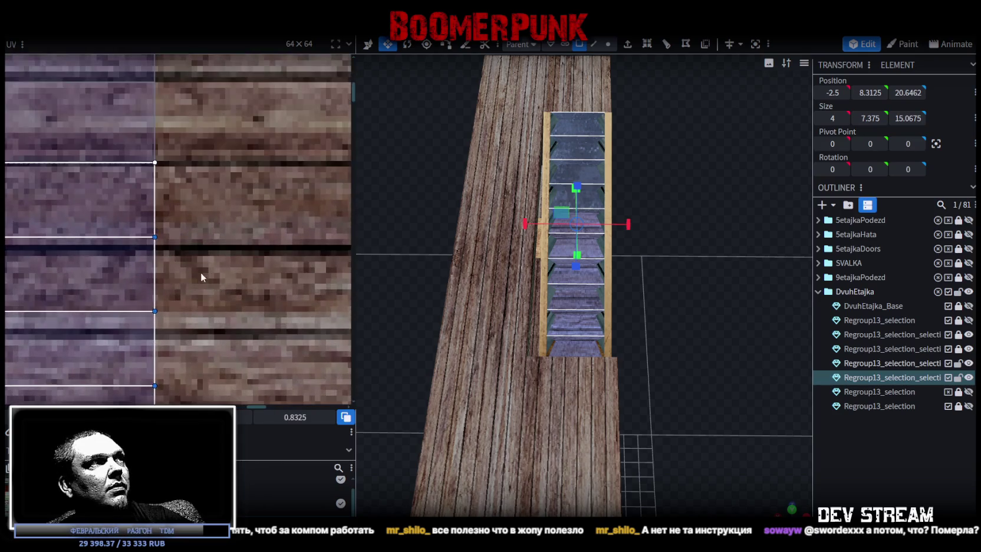
drag(154, 235, 154, 246)
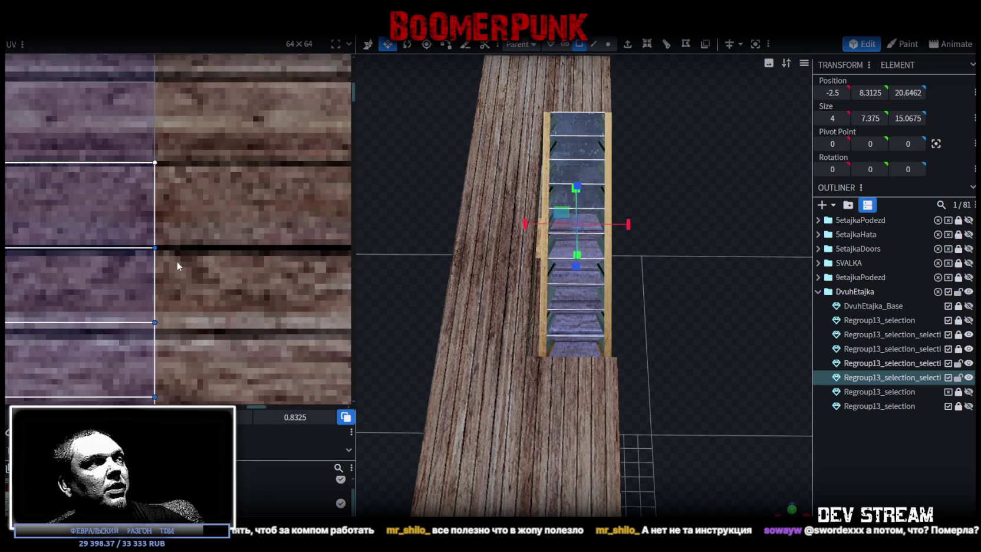
scroll(175, 260, down, 3)
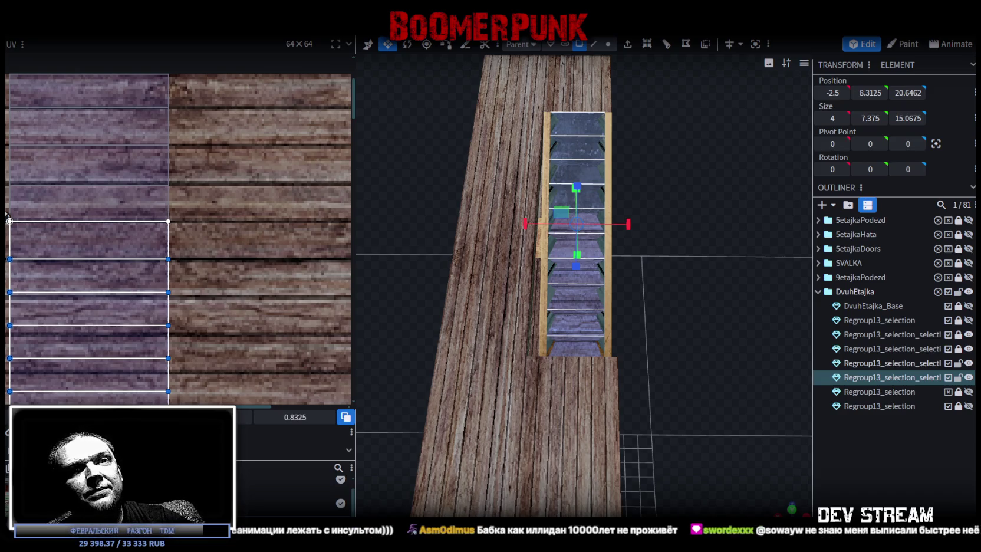
Box-select the step UV faces and push their inner edges down slightly
scroll(175, 301, down, 3)
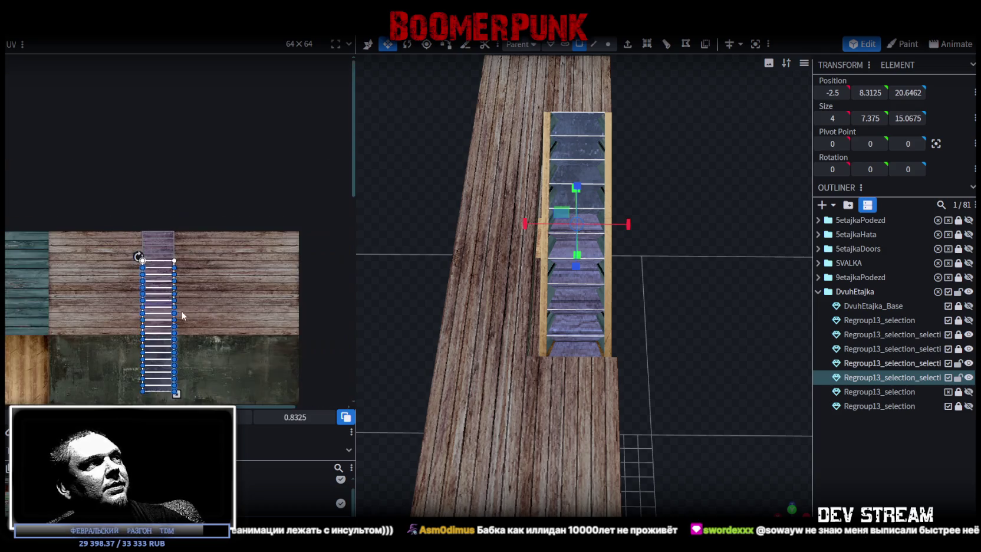
drag(117, 381, 243, 233)
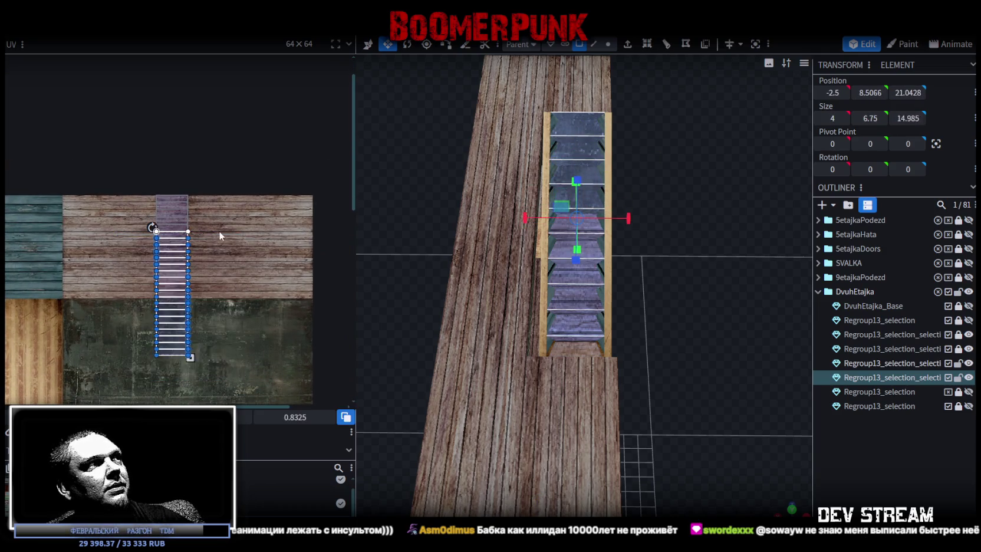
scroll(207, 253, up, 2)
scroll(213, 285, down, 3)
scroll(183, 321, up, 1)
drag(132, 351, 227, 203)
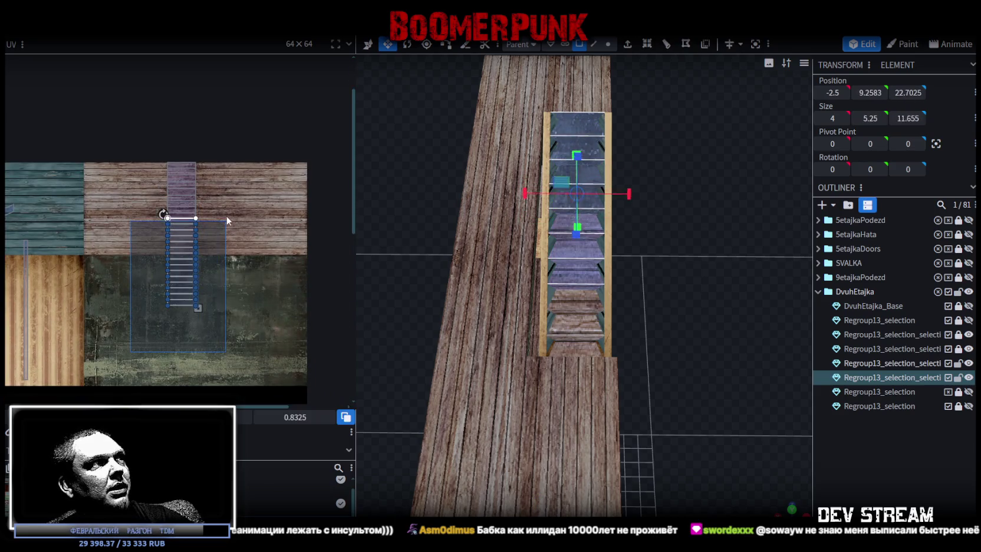
scroll(227, 203, up, 2)
scroll(195, 195, up, 3)
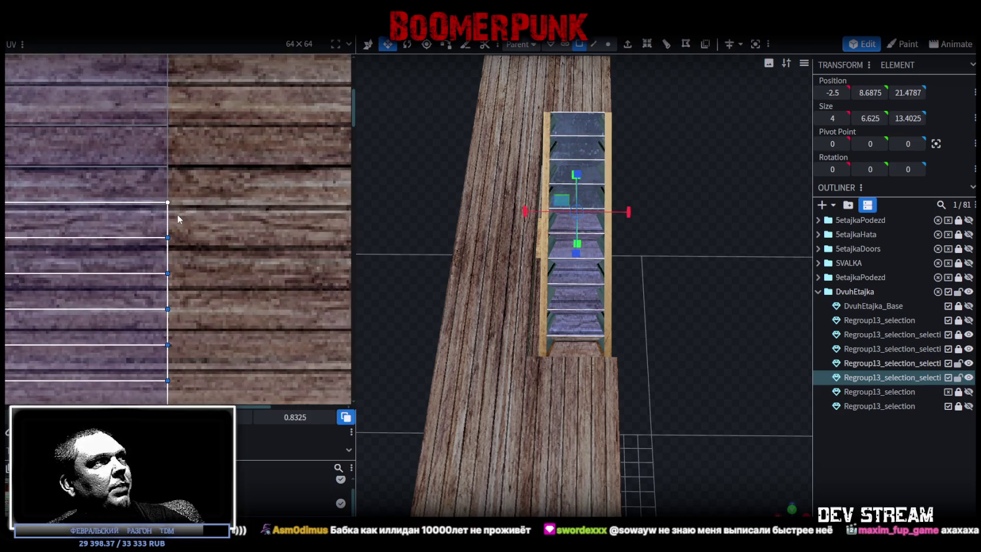
scroll(176, 214, down, 3)
scroll(121, 356, down, 2)
scroll(162, 347, up, 1)
drag(118, 398, 205, 222)
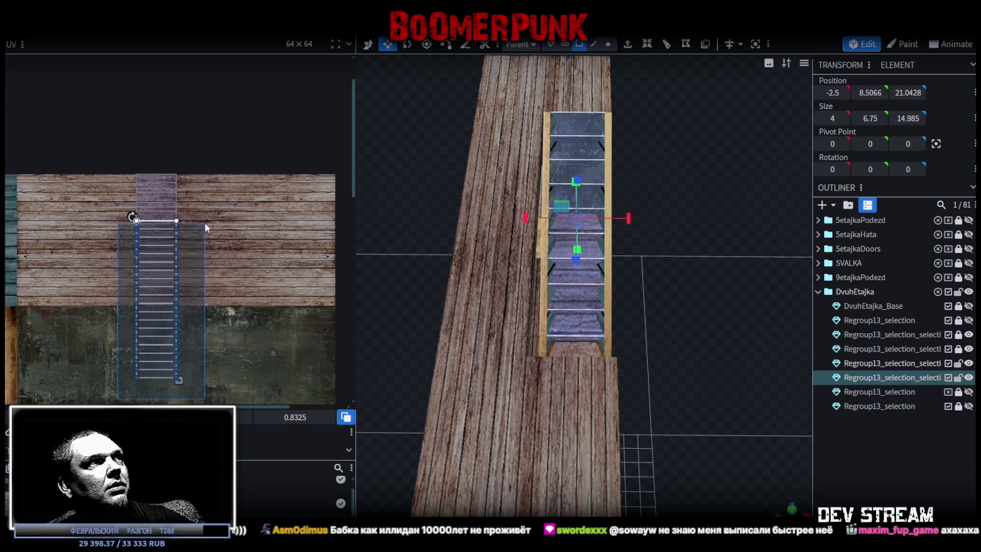
scroll(205, 222, up, 2)
scroll(223, 249, up, 3)
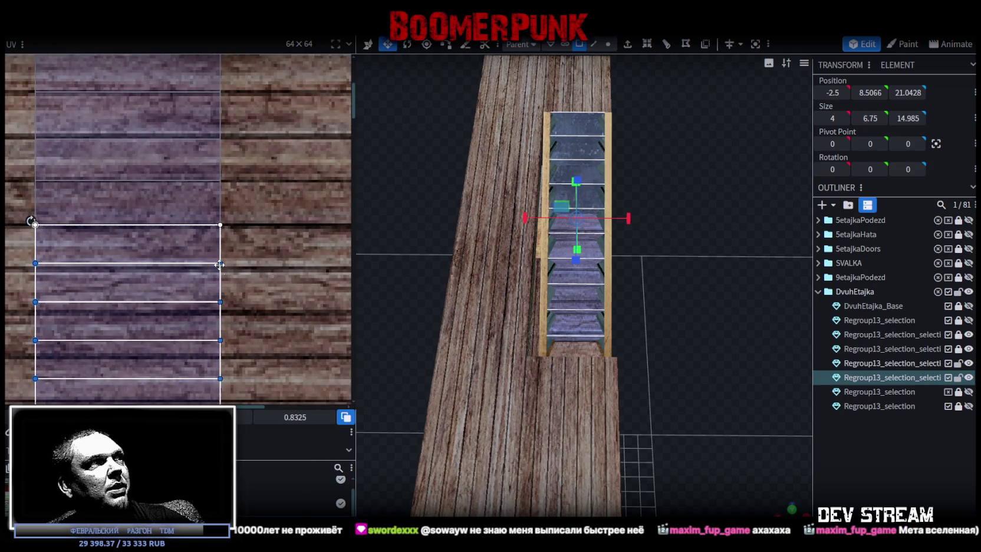
drag(219, 264, 218, 269)
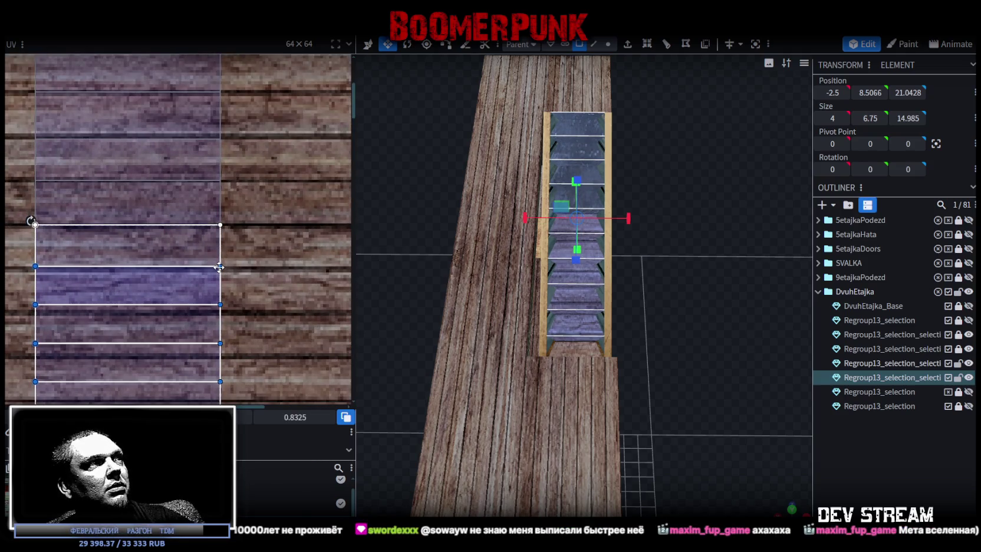
Reselect the step UV faces and move the selected band lower on the texture
scroll(230, 290, down, 3)
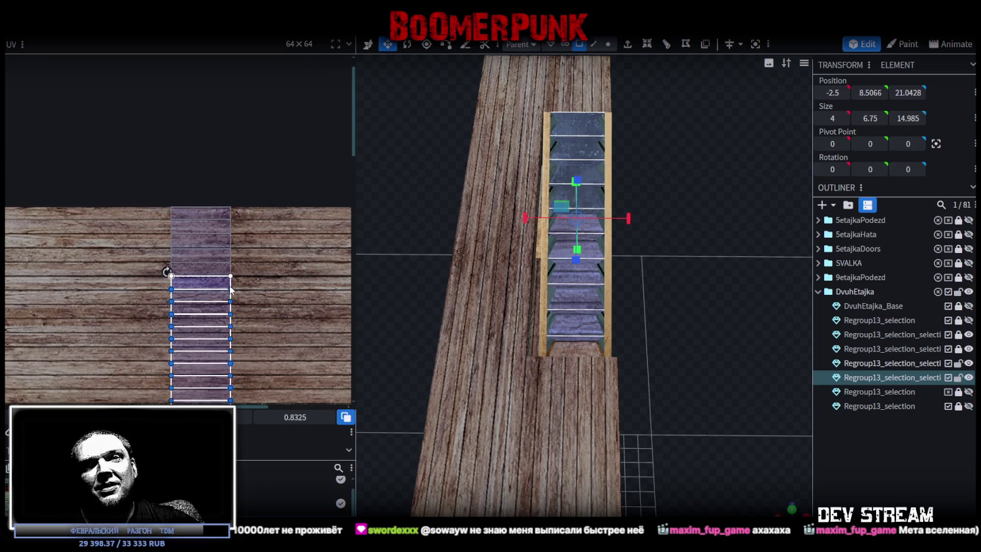
scroll(270, 297, down, 3)
mouse_move(129, 384)
mouse_down()
mouse_move(280, 141)
mouse_move(279, 123)
mouse_up()
scroll(217, 125, up, 3)
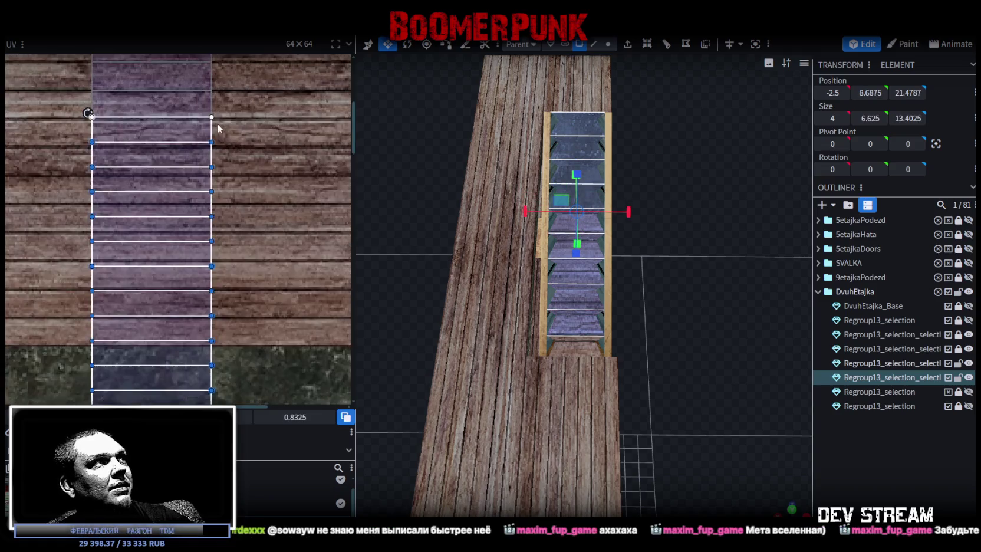
scroll(199, 140, up, 3)
drag(218, 152, 217, 164)
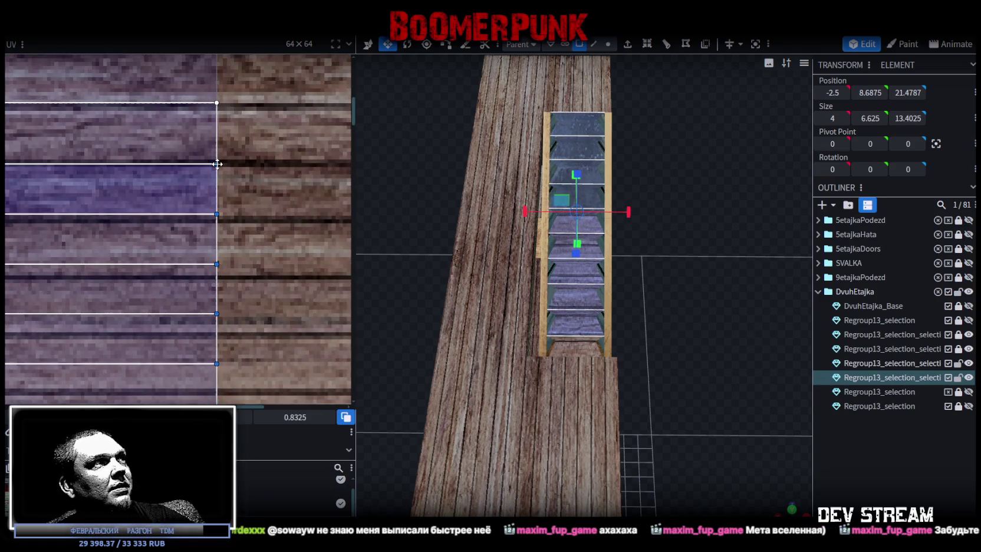
Select the stair step faces again and slide their lines down a little more
scroll(213, 150, down, 3)
scroll(249, 234, down, 2)
mouse_move(128, 348)
mouse_down()
mouse_move(259, 154)
mouse_move(258, 140)
mouse_up()
scroll(194, 143, up, 5)
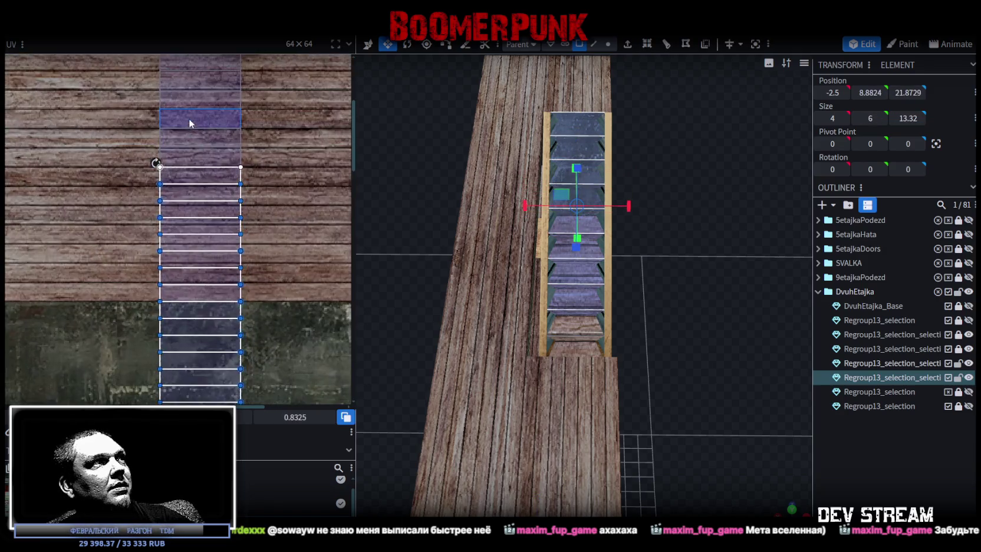
scroll(277, 213, up, 1)
drag(270, 202, 271, 207)
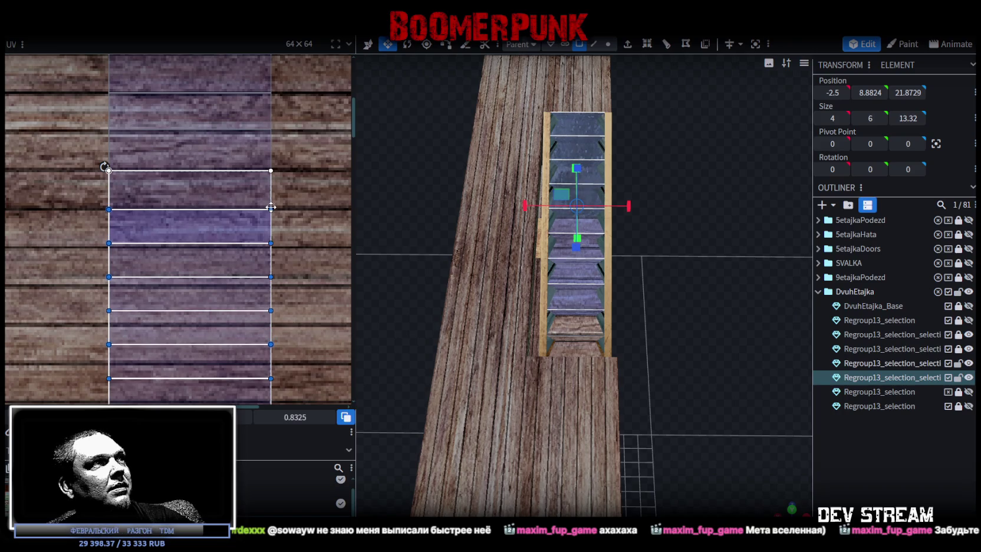
Select the next group of step UVs and stretch their lower edges downward
scroll(268, 200, down, 1)
scroll(266, 193, down, 2)
scroll(267, 192, down, 2)
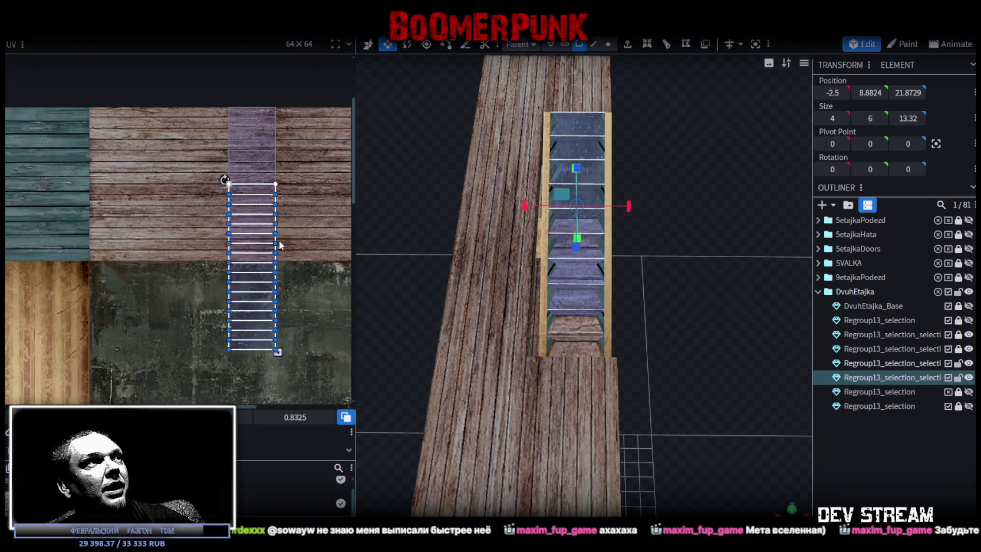
scroll(197, 340, down, 1)
drag(197, 341, 310, 176)
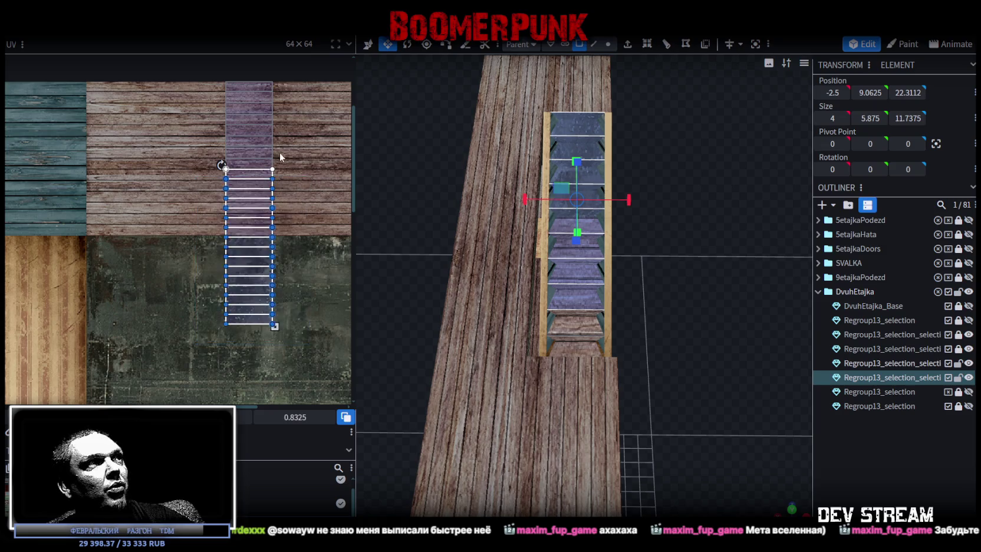
scroll(280, 152, up, 5)
scroll(267, 188, up, 1)
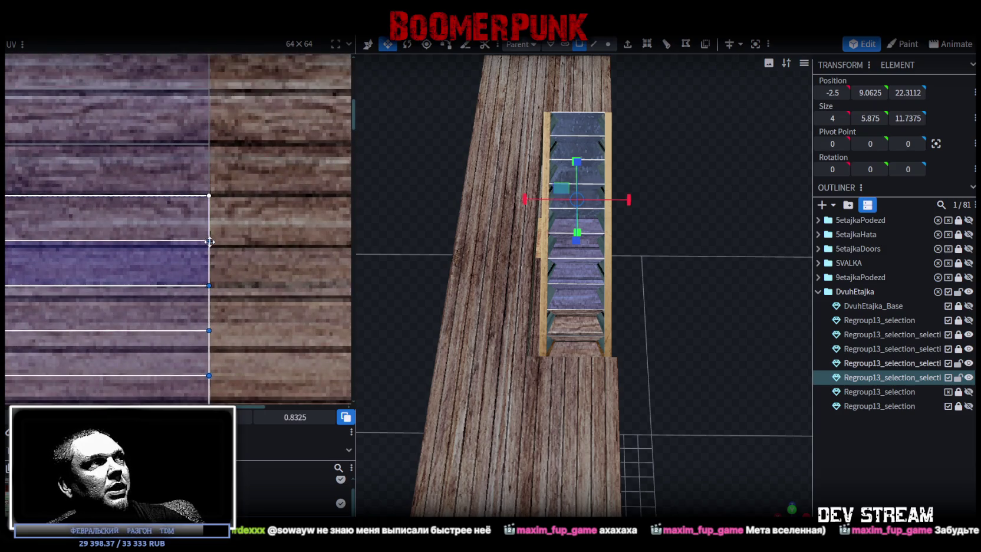
drag(209, 241, 210, 246)
Select the whole column of step UVs and stretch them down onto the planks
scroll(230, 295, down, 3)
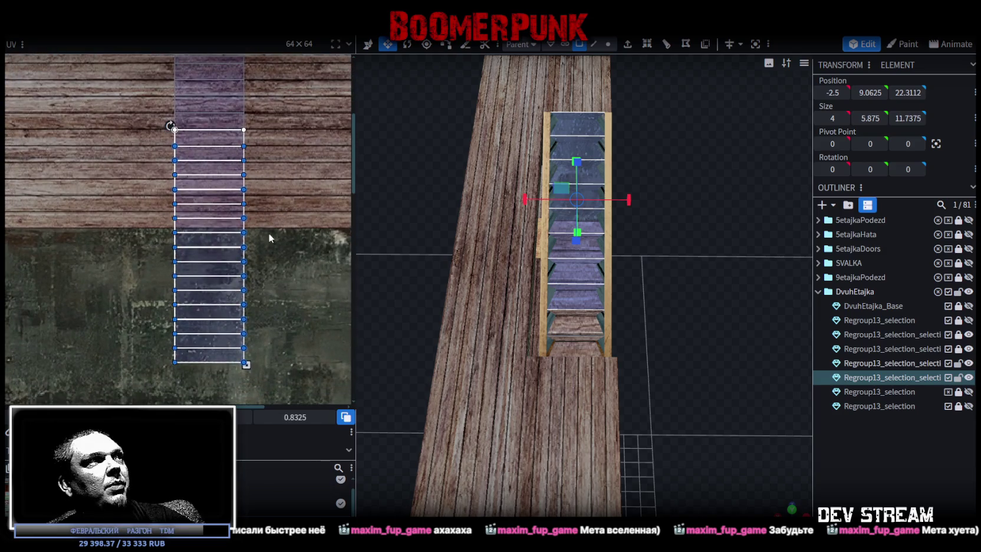
drag(145, 390, 299, 156)
scroll(259, 153, up, 3)
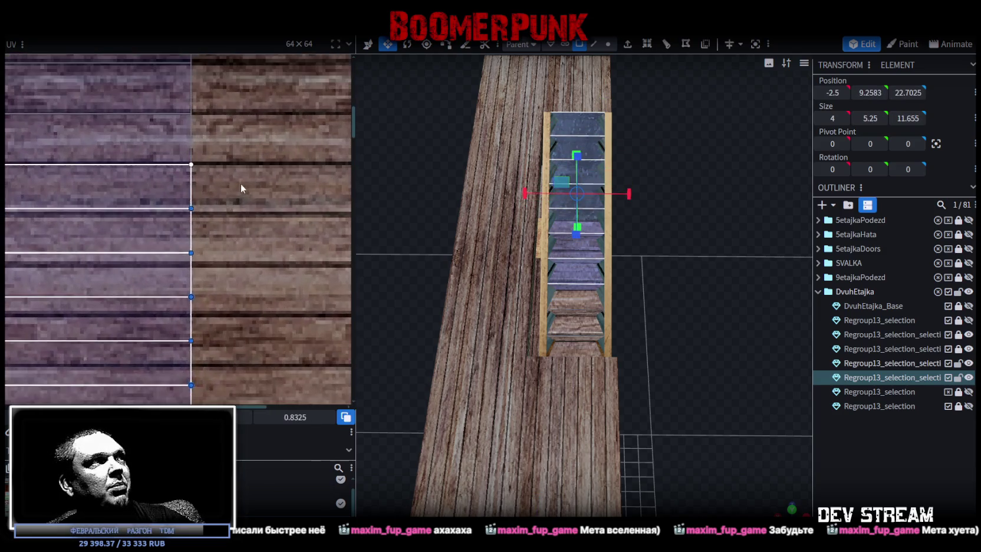
drag(191, 207, 192, 211)
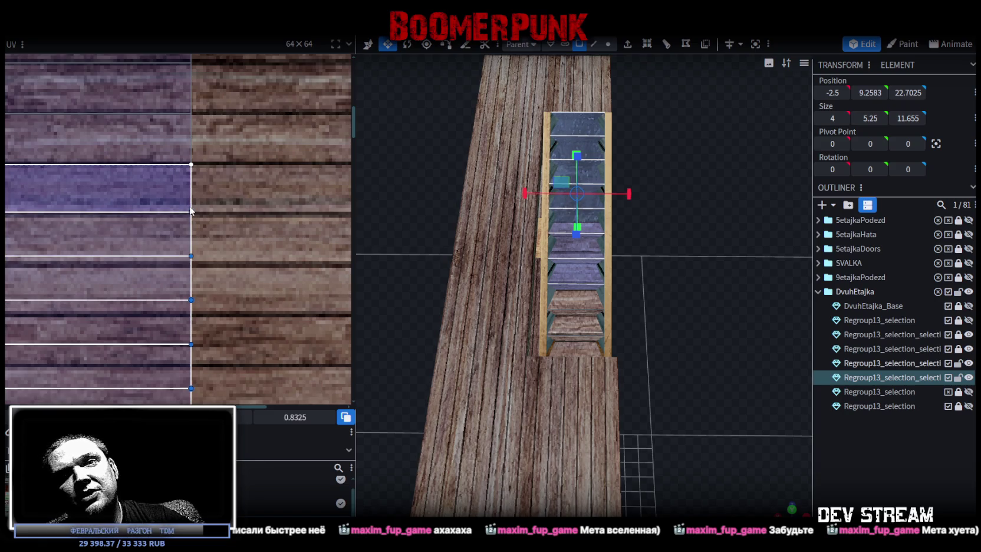
scroll(190, 209, down, 3)
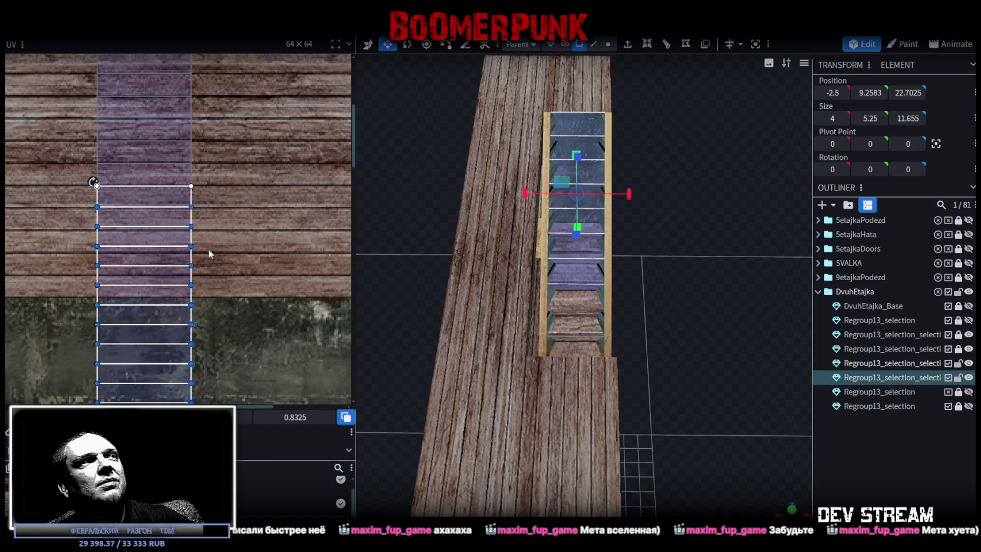
scroll(208, 251, down, 1)
scroll(245, 203, down, 1)
Reselect a set of step faces and lengthen the top step's UV downward
drag(106, 326, 289, 96)
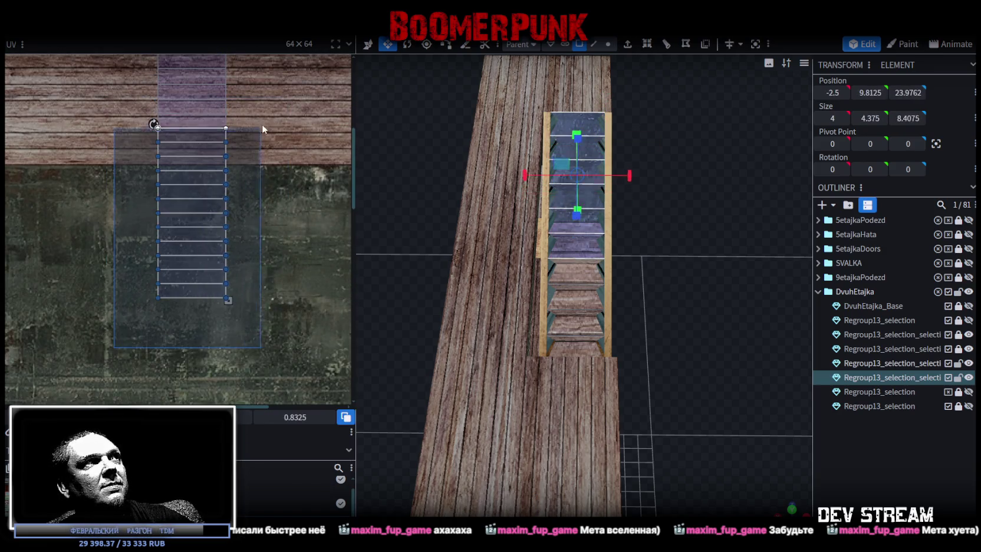
drag(117, 342, 270, 105)
scroll(230, 167, up, 3)
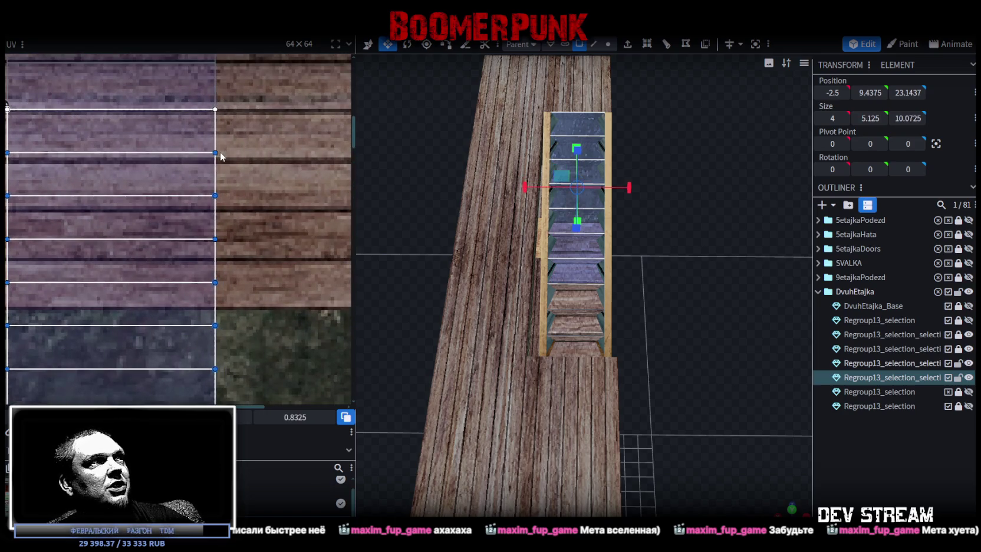
drag(215, 153, 216, 159)
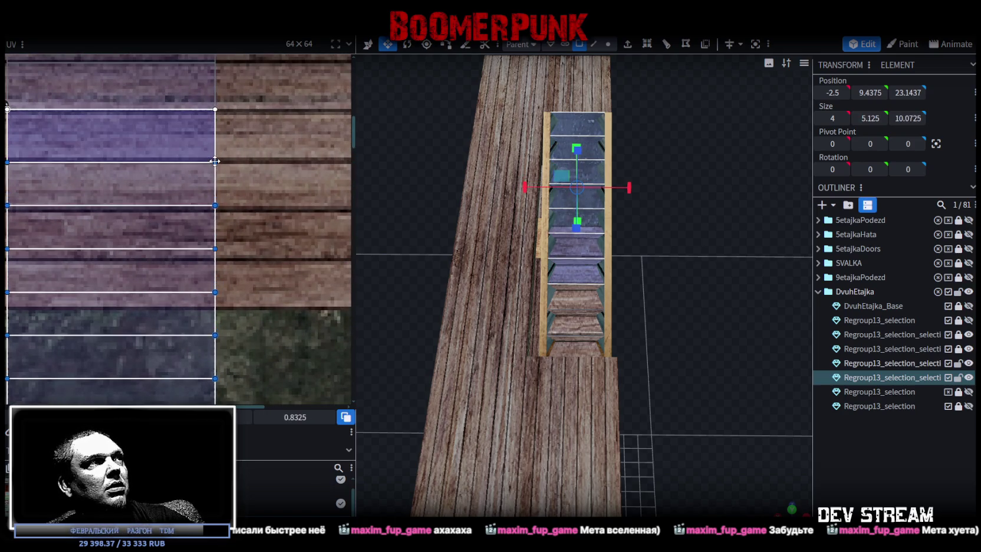
scroll(248, 174, down, 5)
Stretch the top face's UV further down over a plank strip, then switch to Unity
drag(125, 338, 259, 119)
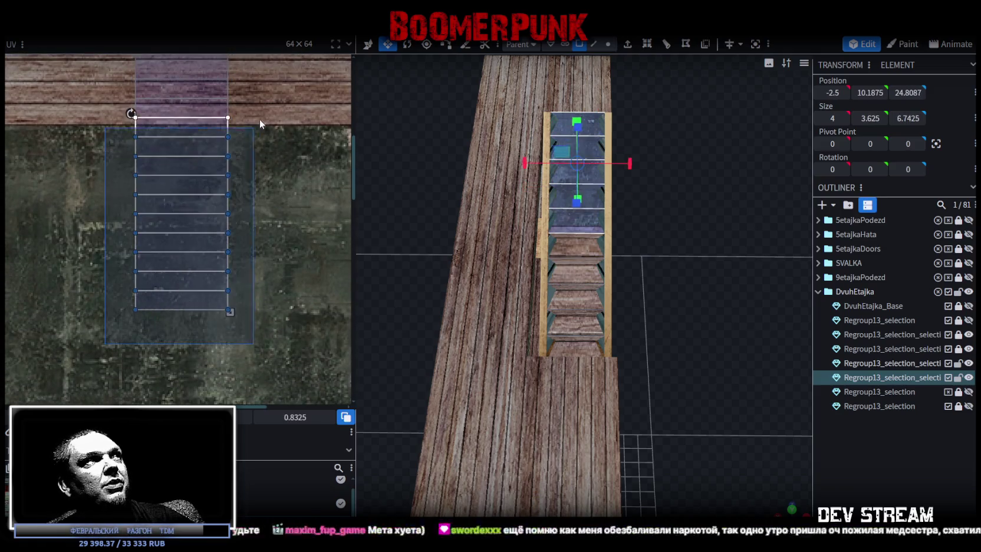
scroll(273, 153, up, 3)
drag(96, 393, 269, 134)
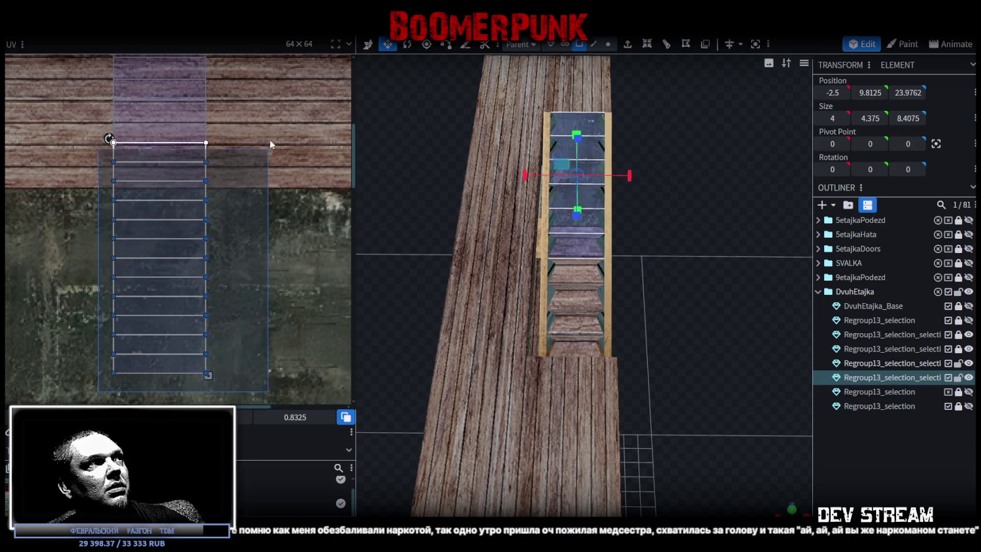
scroll(205, 159, up, 5)
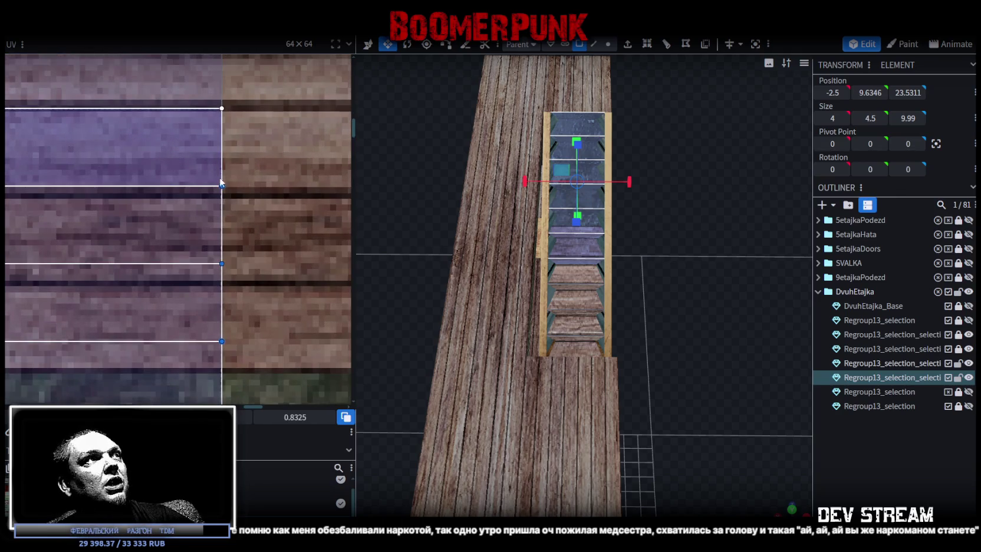
drag(221, 186, 222, 197)
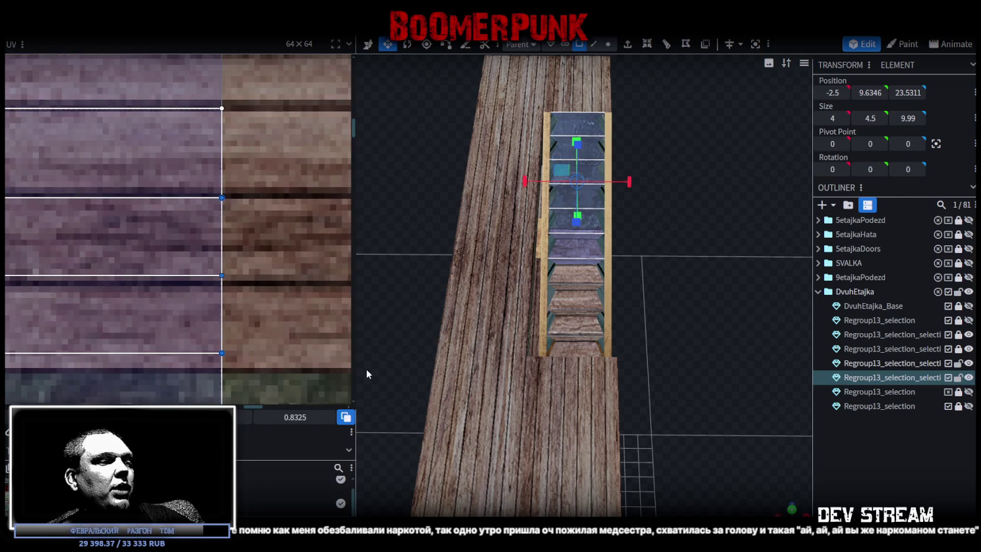
key(alt+Tab)
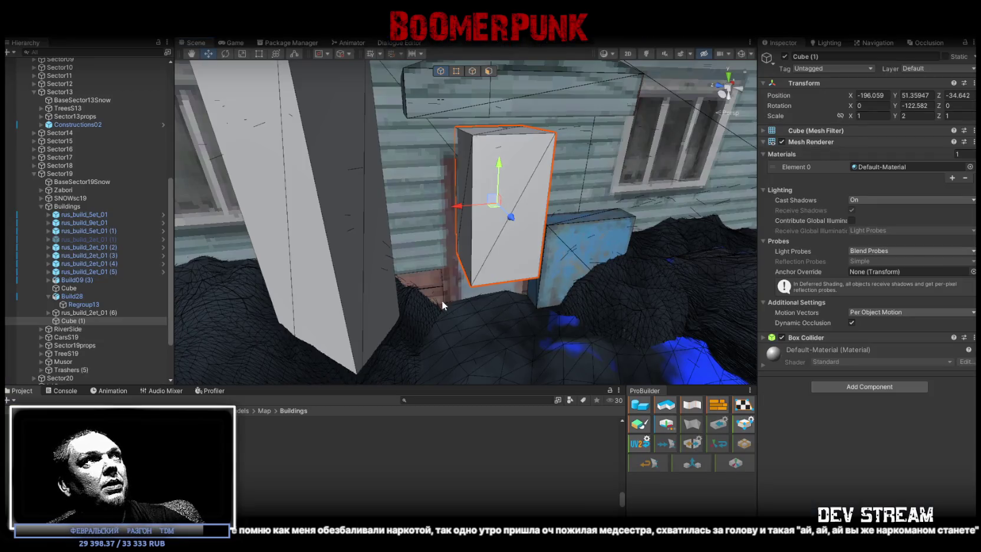
Set the Move increment snapping value to 0.5 in the Scene toolbar
alt+drag(443, 303, 520, 349)
mouse_move(446, 278)
mouse_down()
mouse_move(531, 362)
mouse_move(447, 104)
mouse_up()
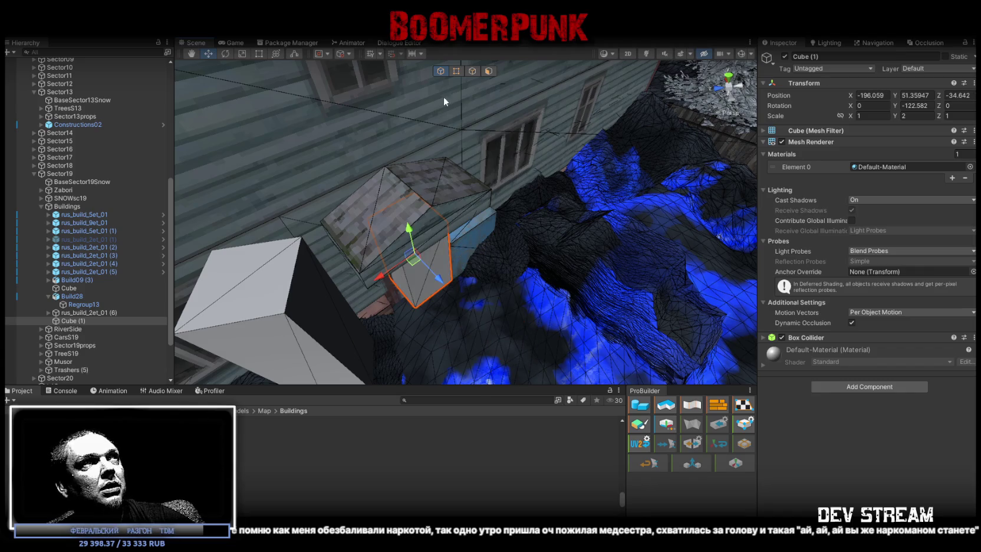
click(421, 53)
click(493, 75)
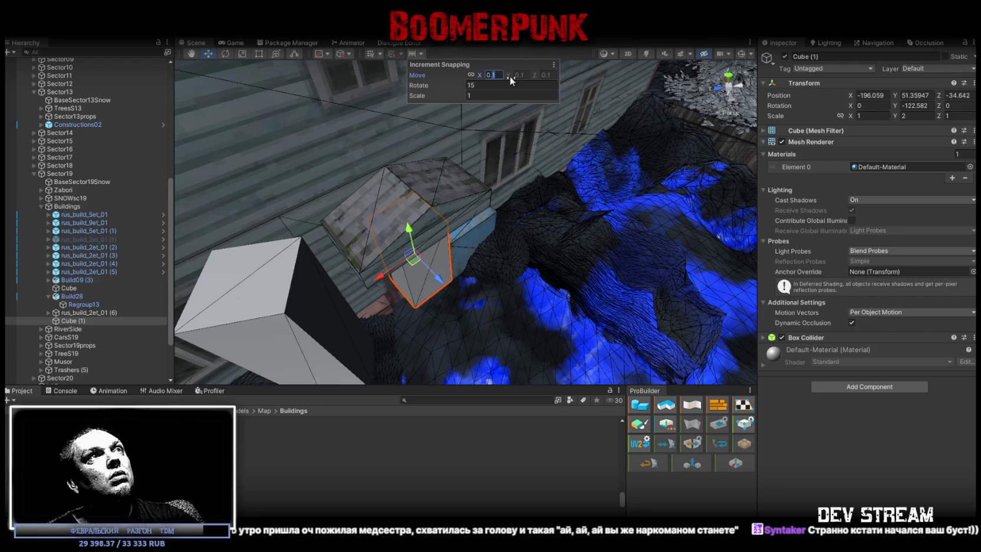
Test-move Cube (1) along its Z axis, return it to its original spot, and recheck snapping
alt+drag(451, 235, 520, 271)
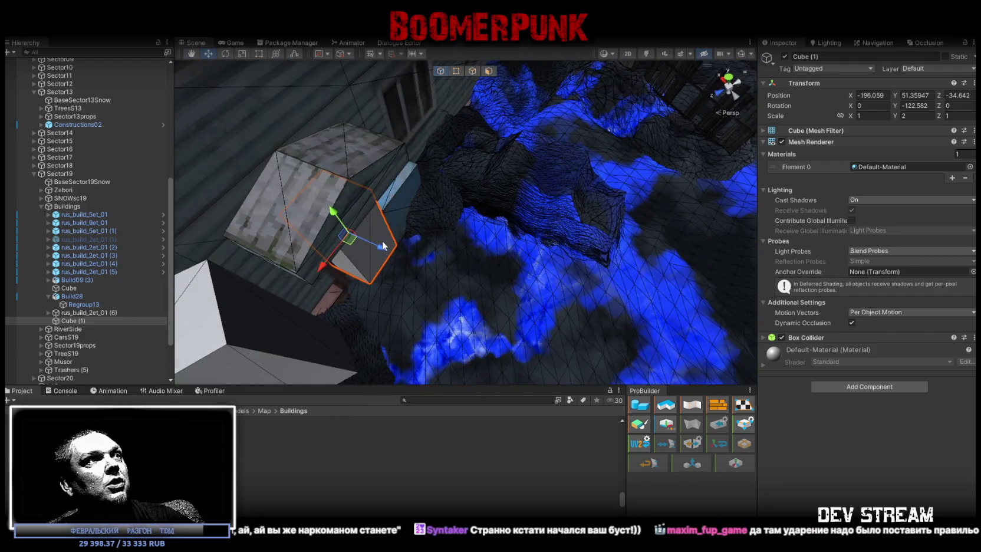
drag(383, 245, 526, 286)
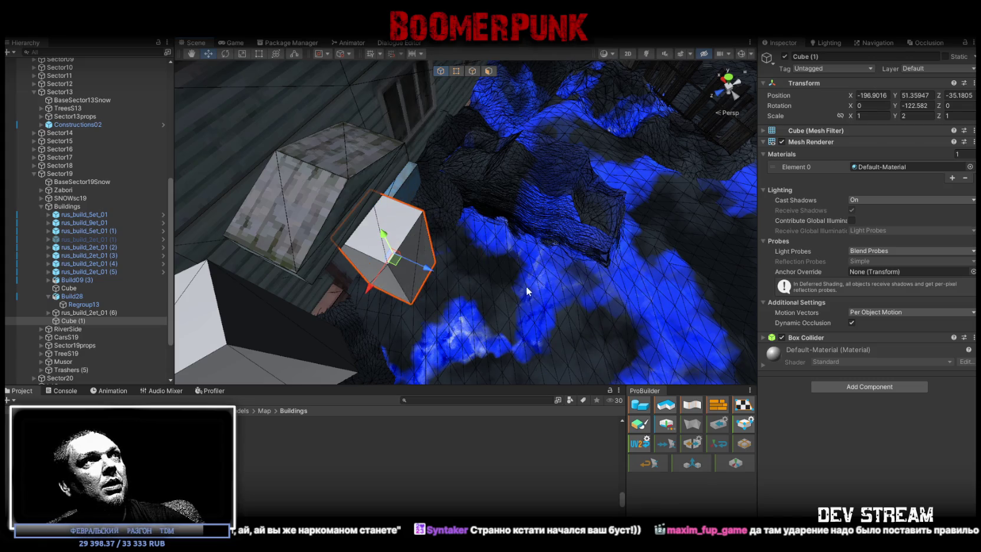
drag(526, 285, 470, 282)
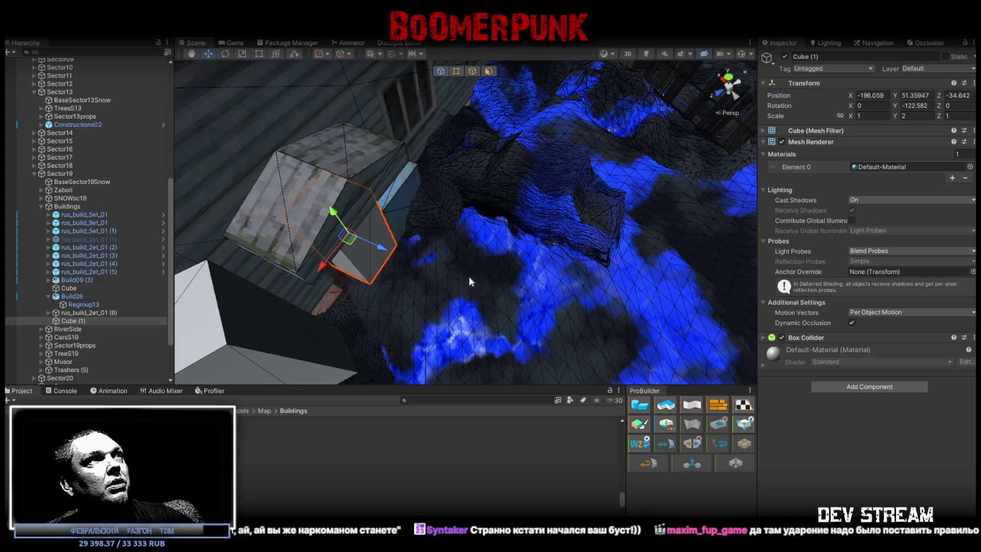
click(421, 55)
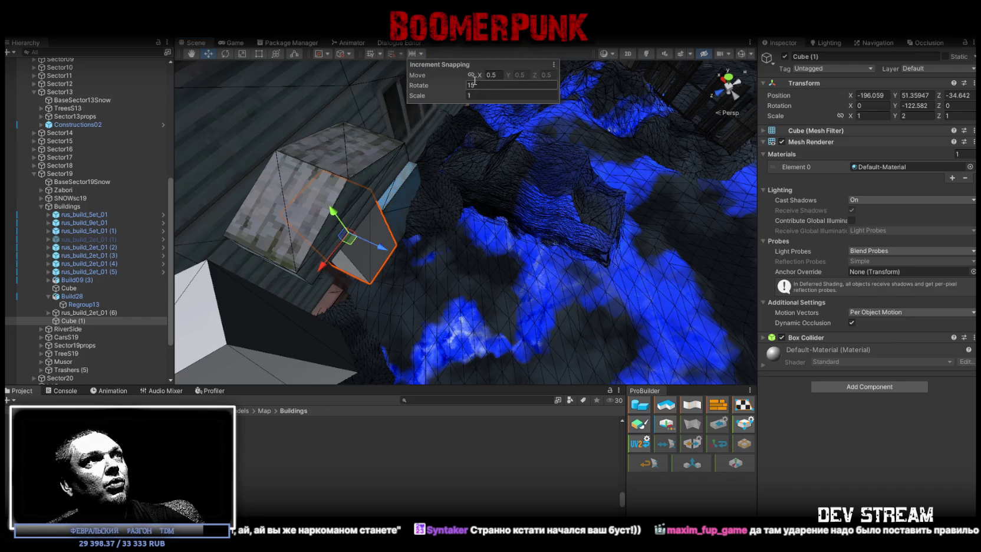
mouse_move(453, 105)
alt+mouse_down()
mouse_move(471, 271)
mouse_move(598, 338)
alt+mouse_up()
Try scaling Cube (1), undo it, and orbit around the house wall
key(r)
key(ctrl+z)
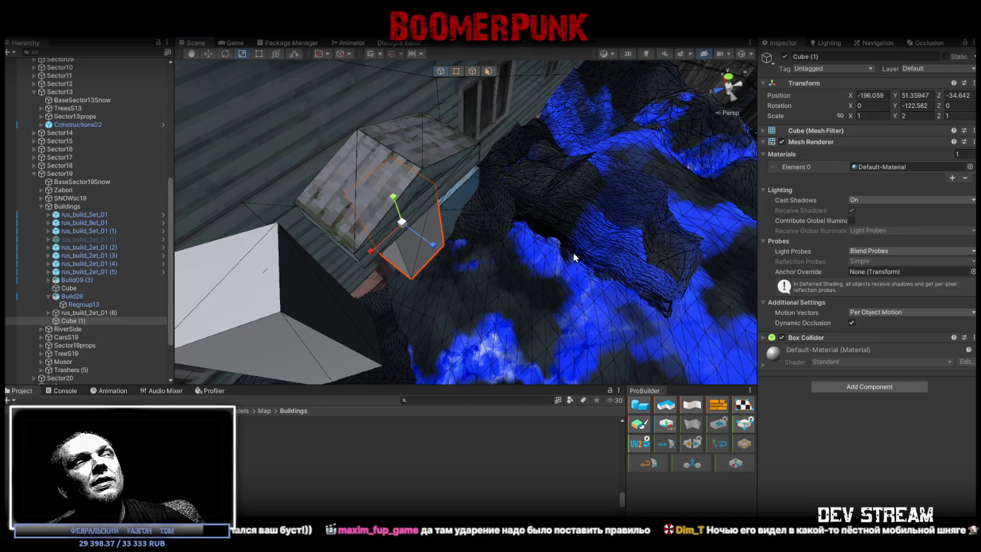
alt+drag(575, 257, 464, 199)
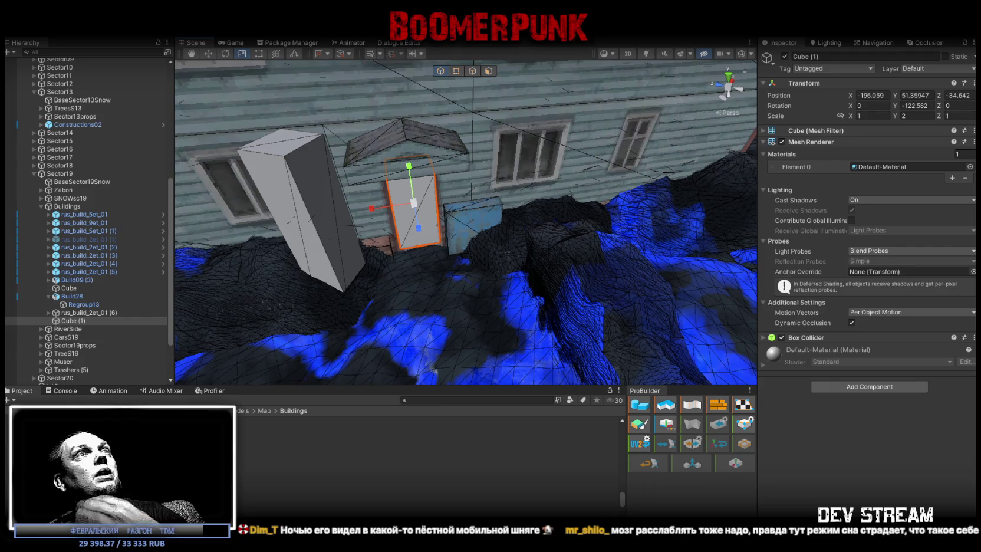
alt+drag(405, 126, 427, 143)
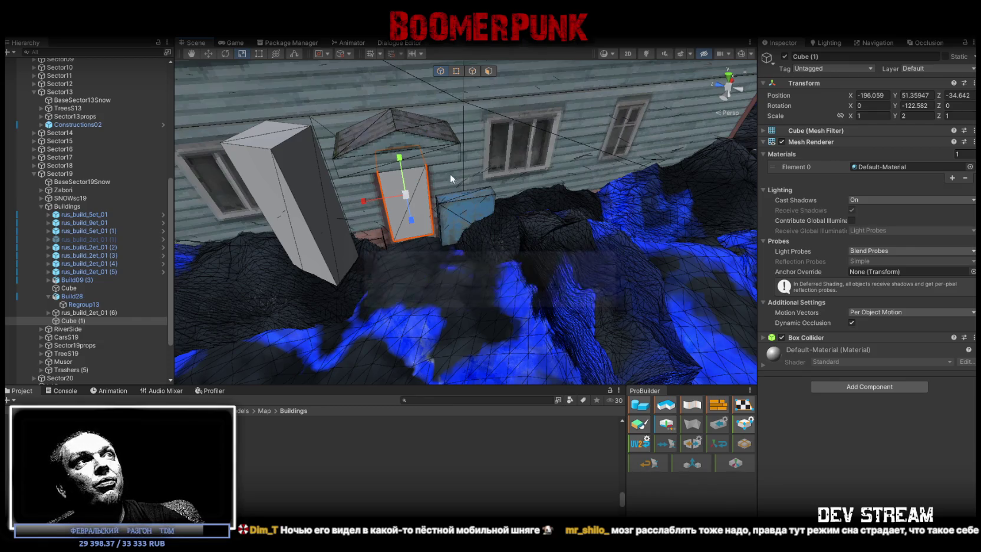
alt+drag(450, 171, 472, 168)
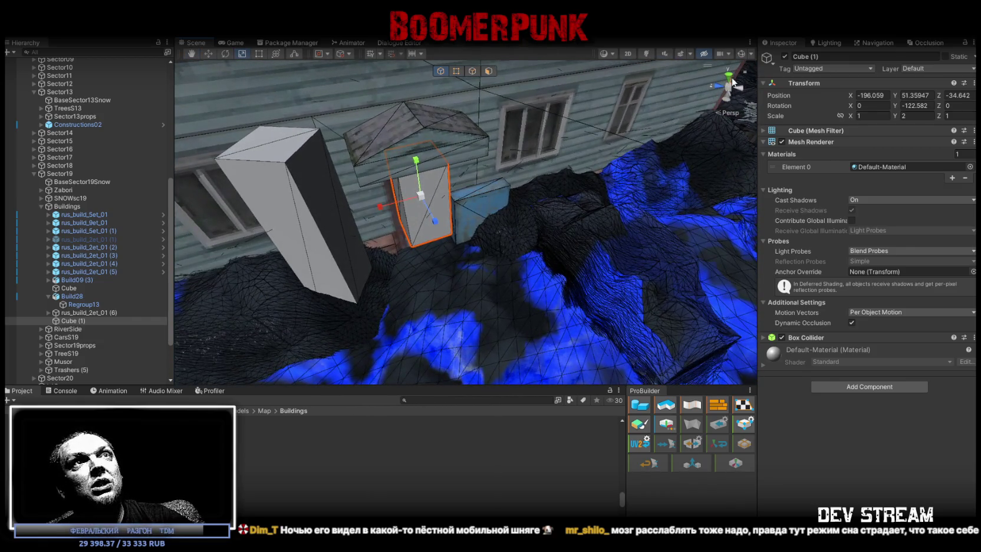
View the house front and side with the orientation gizmo, frame Cube (1), then return to Blockbench
click(734, 85)
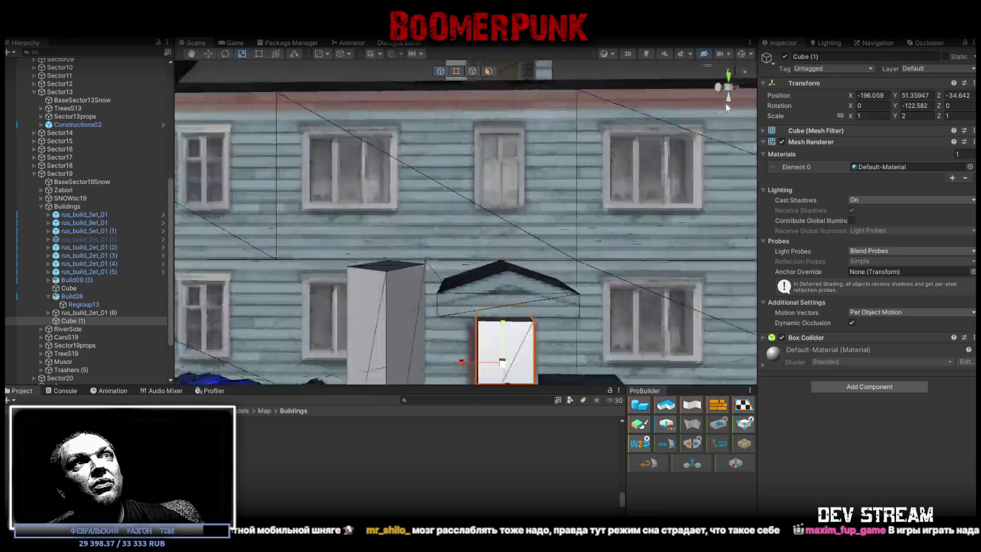
click(728, 111)
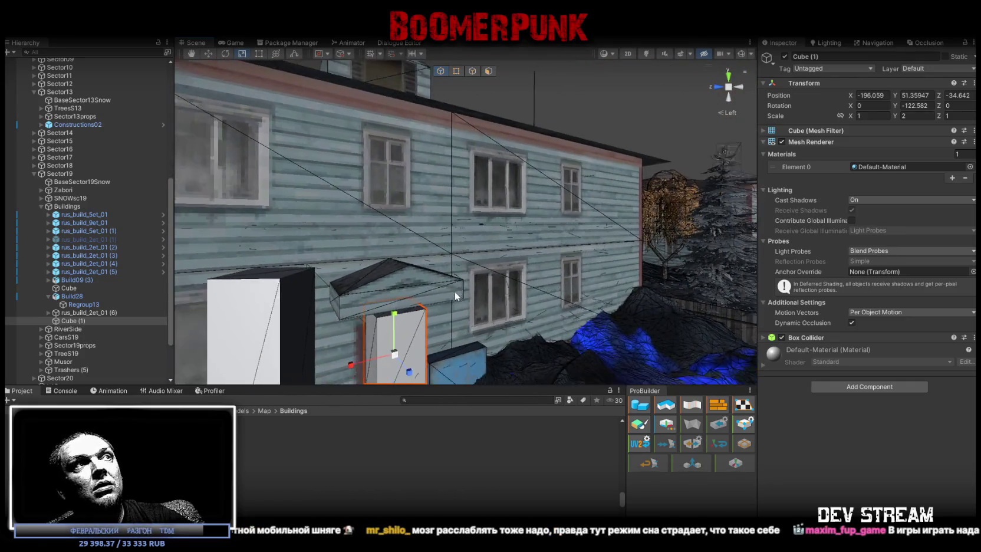
alt+drag(454, 292, 513, 249)
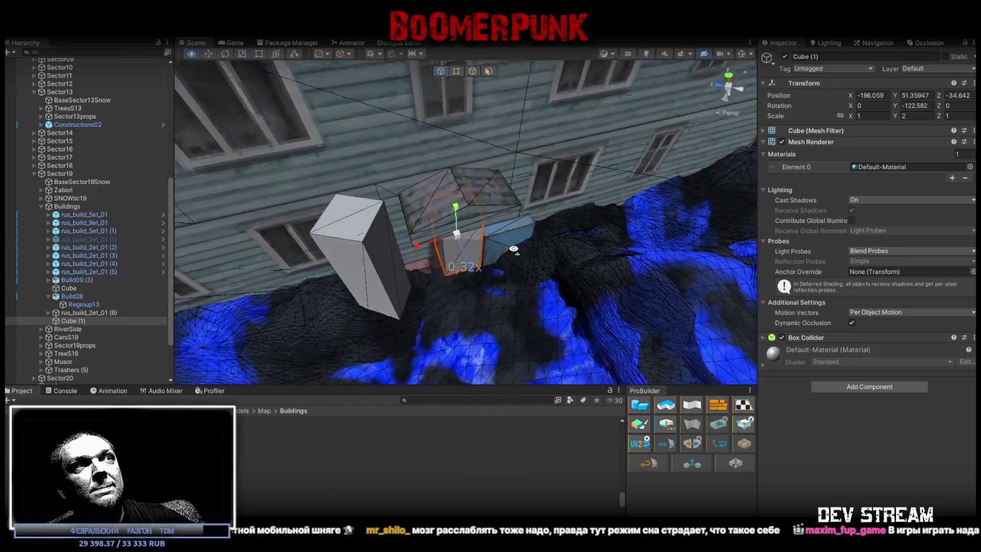
key(f)
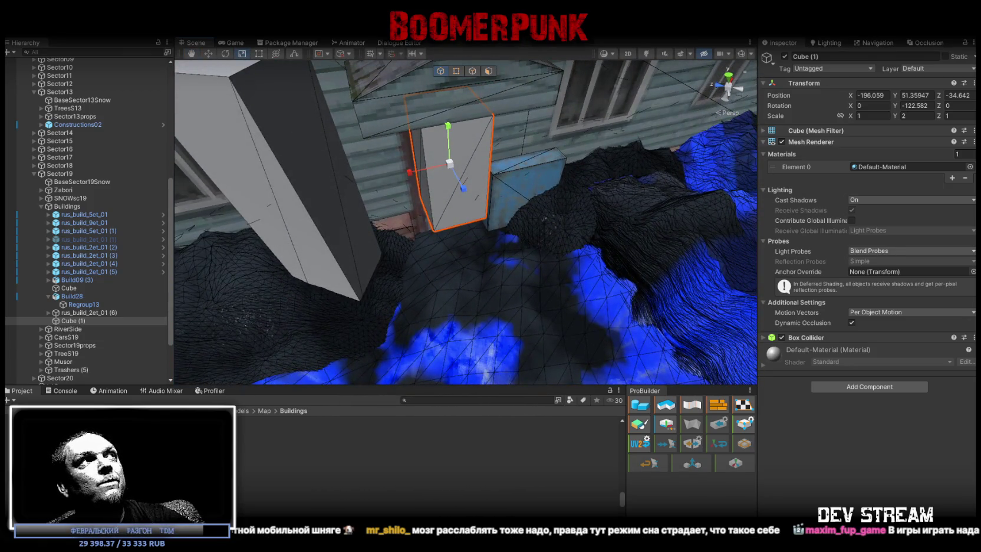
key(alt+Tab)
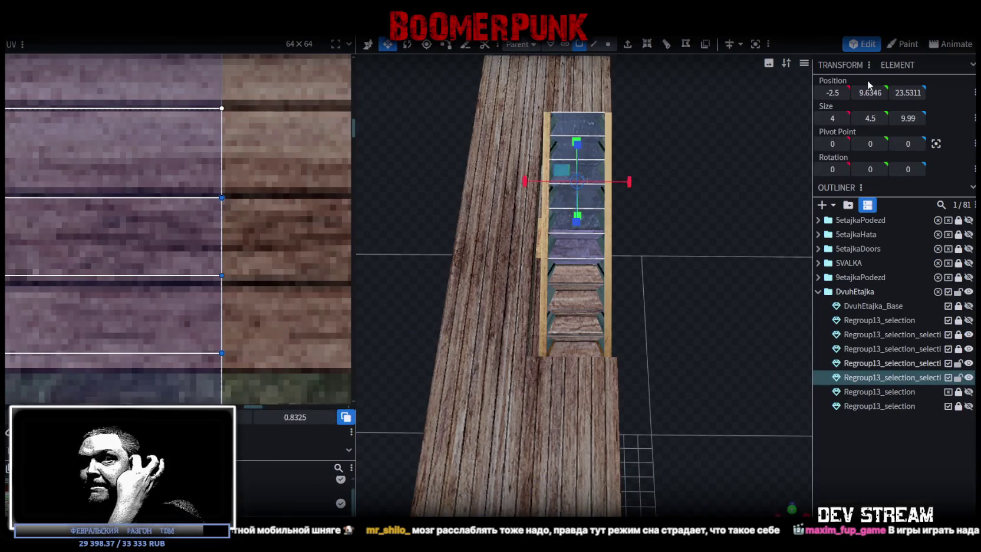
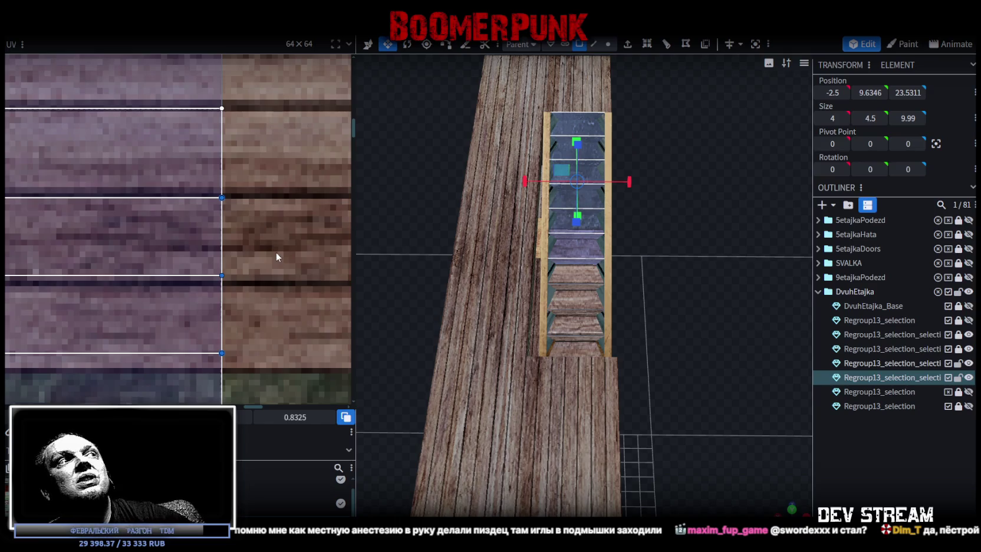
Select the lower stair faces in the UV editor and stretch the selected face taller
scroll(240, 272, down, 3)
scroll(254, 318, down, 2)
scroll(260, 253, down, 1)
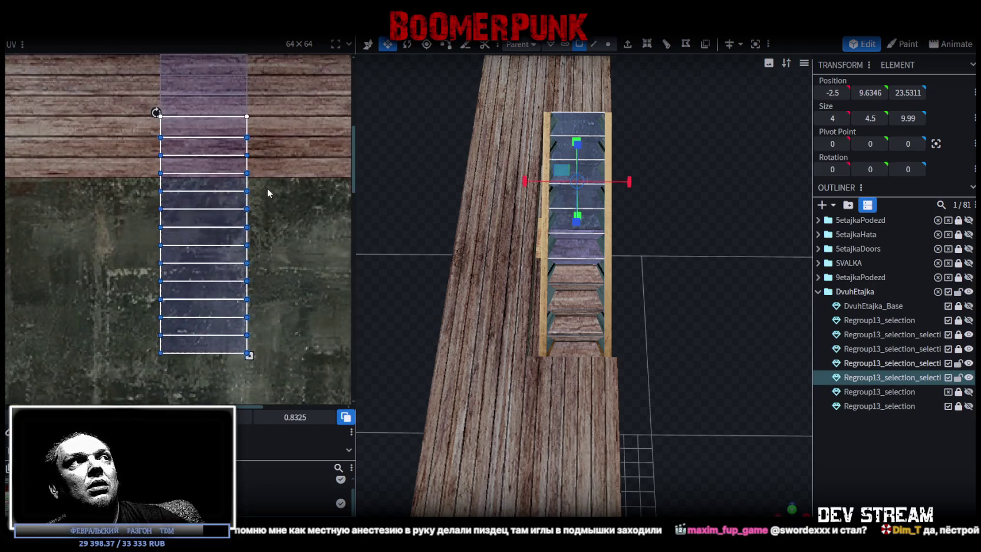
mouse_move(101, 389)
mouse_down()
mouse_move(285, 268)
mouse_move(293, 144)
mouse_up()
scroll(180, 147, up, 3)
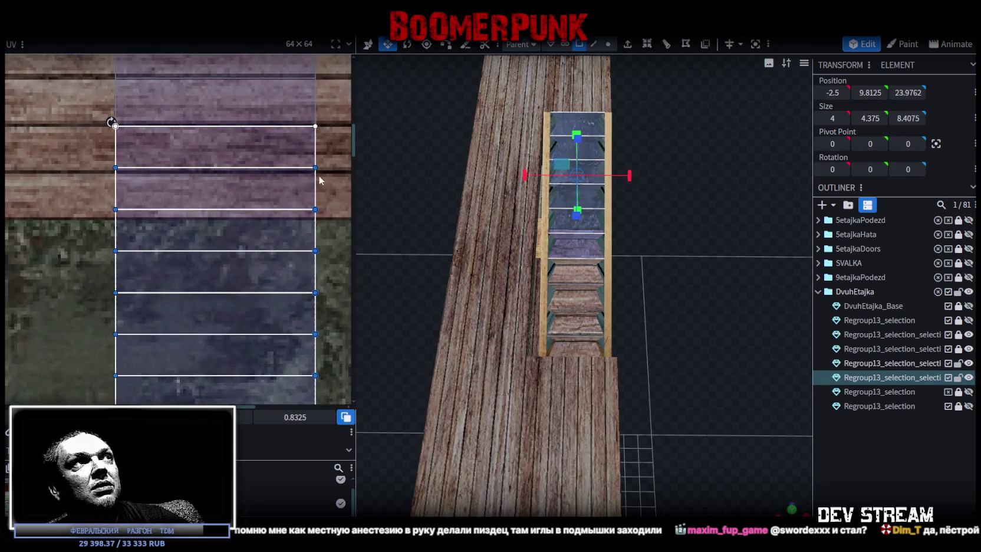
drag(316, 168, 316, 170)
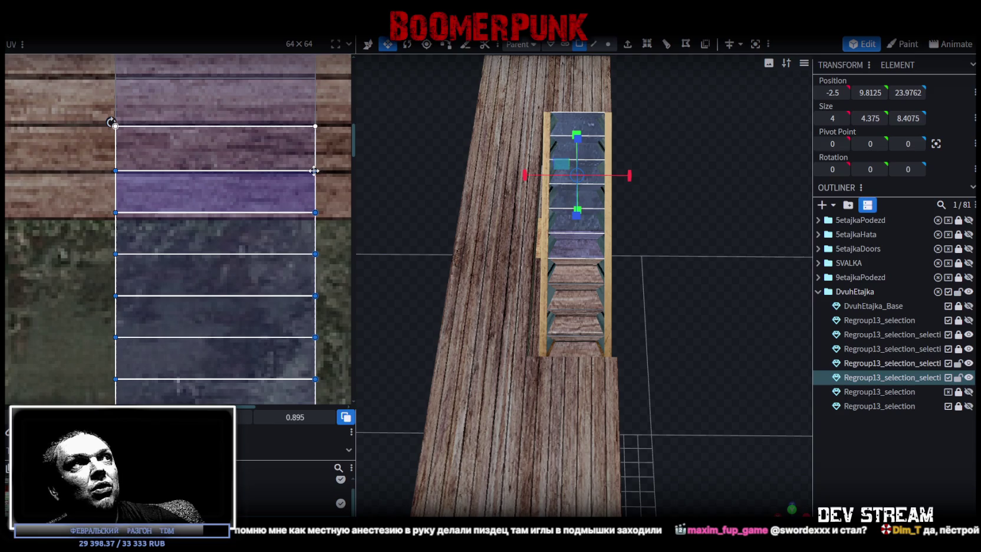
Move the stair faces below the top one off the concrete onto the wood-plank texture
scroll(315, 170, down, 3)
scroll(283, 177, down, 2)
drag(138, 312, 308, 152)
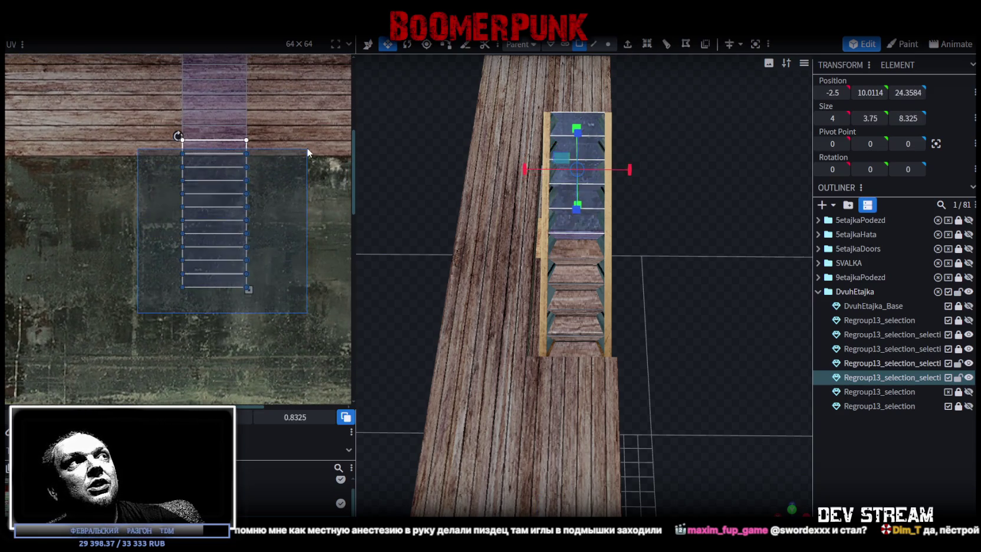
scroll(248, 146, up, 5)
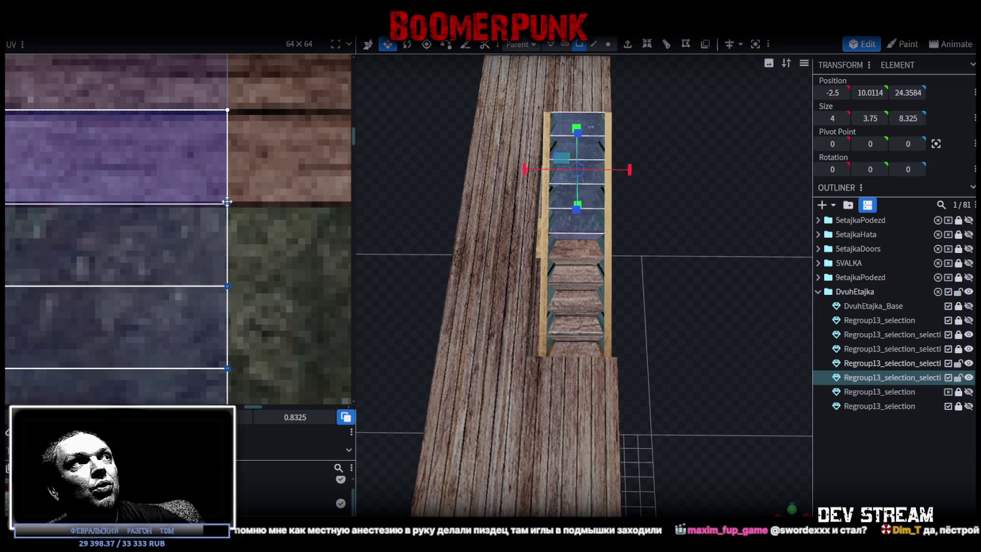
scroll(248, 206, down, 2)
scroll(224, 201, down, 3)
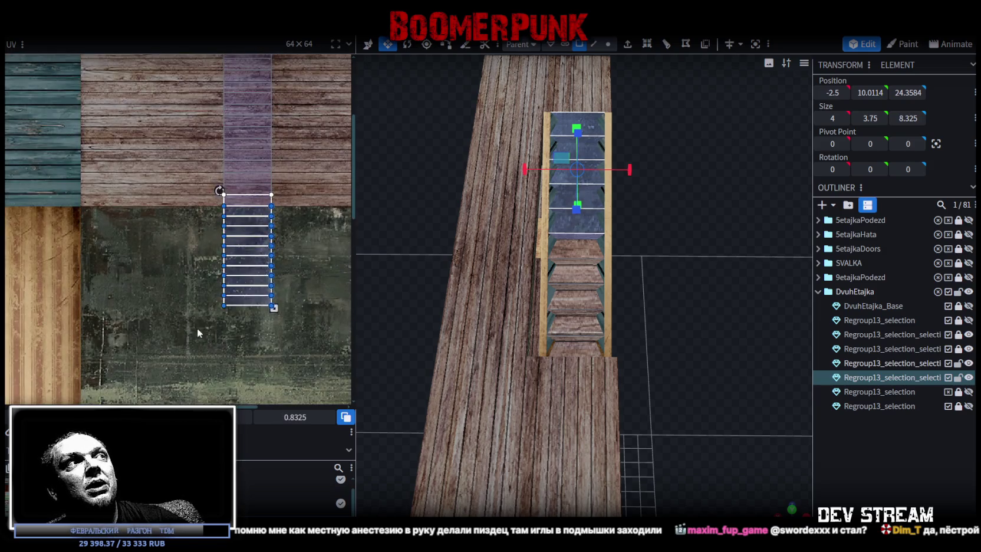
drag(196, 327, 292, 210)
middle_drag(294, 189, 273, 270)
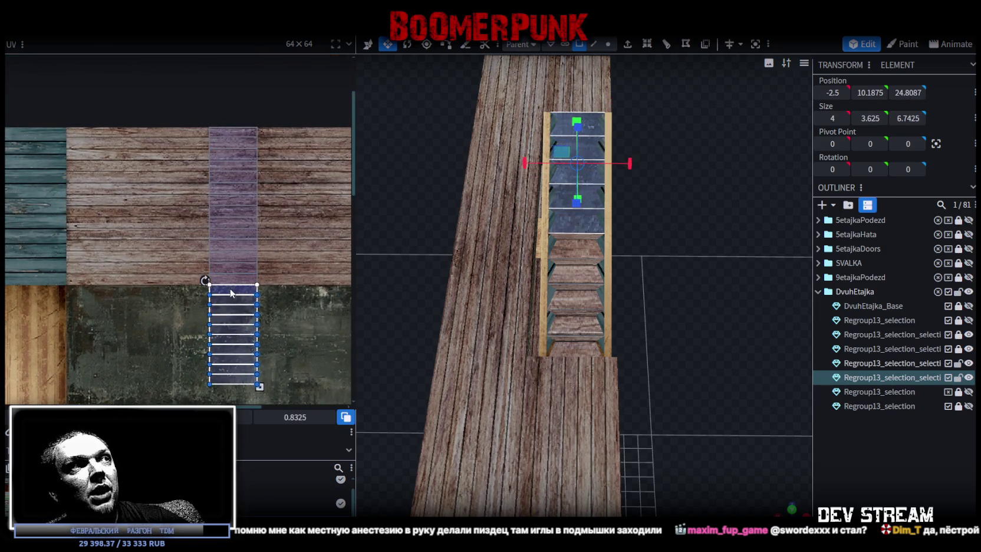
drag(230, 293, 272, 118)
scroll(255, 170, up, 5)
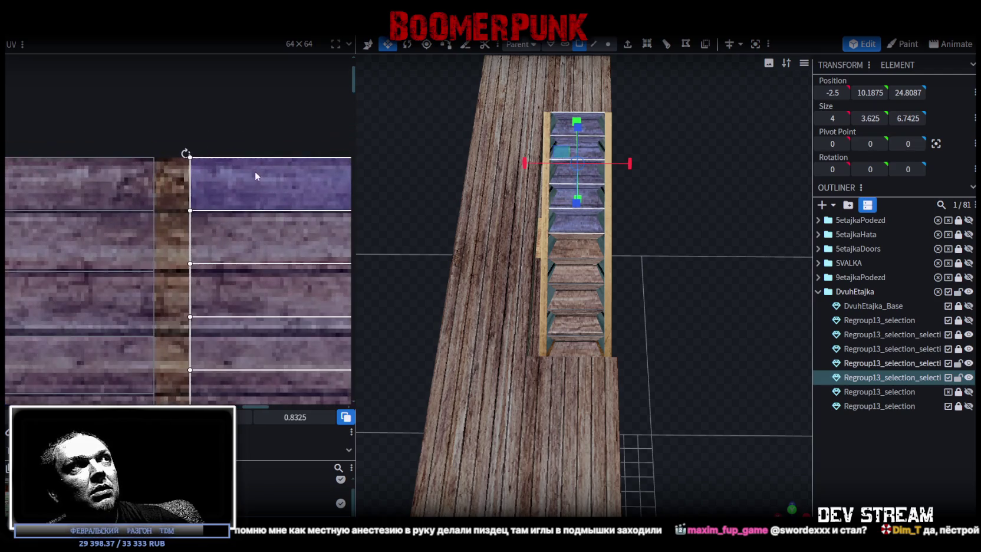
drag(254, 170, 233, 176)
Inspect the top and second stair faces' UV placement, then clear the selection
scroll(237, 180, down, 3)
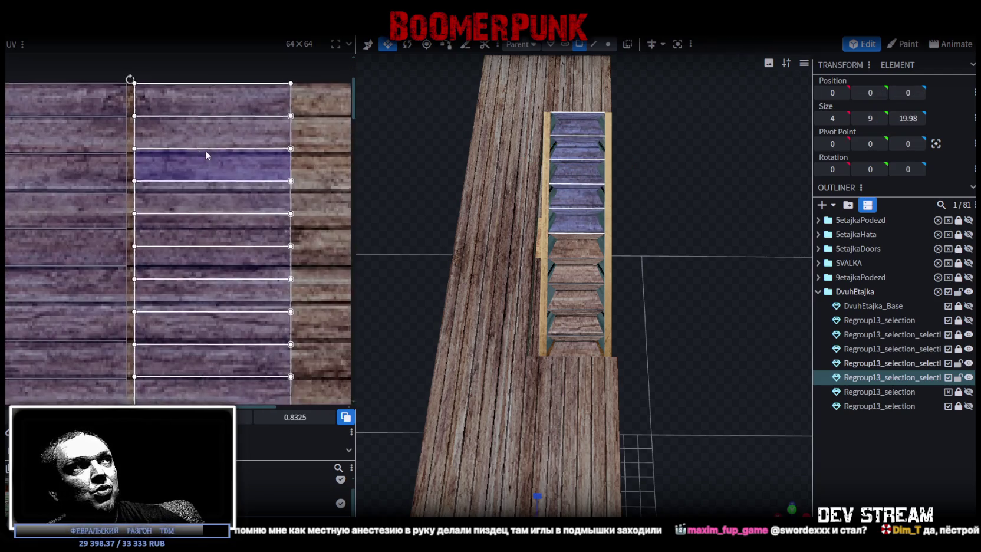
click(228, 104)
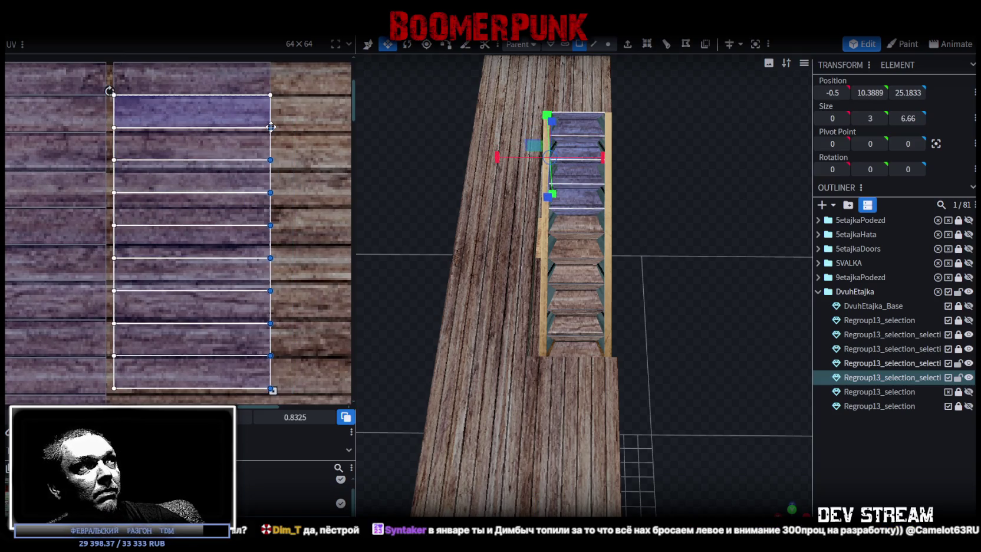
scroll(253, 165, up, 3)
click(248, 174)
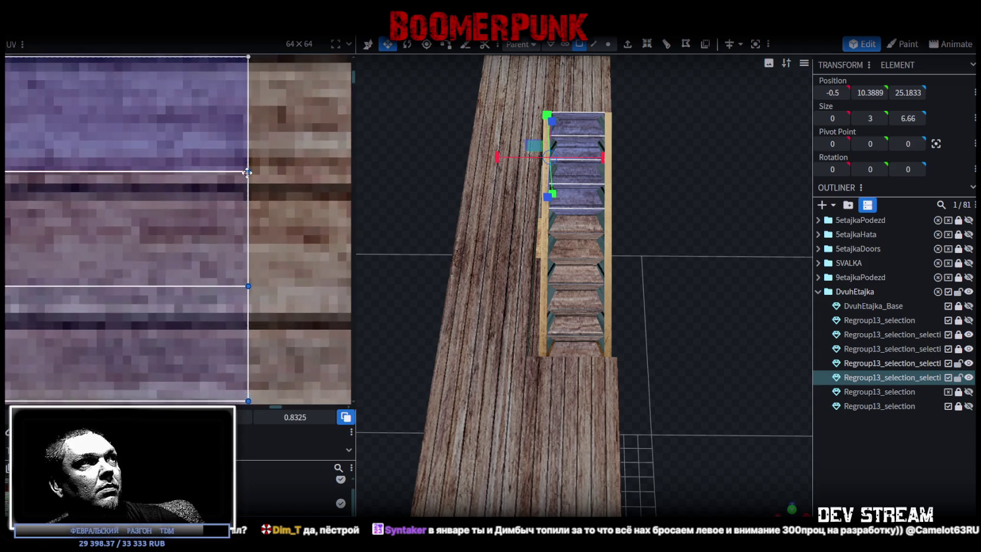
scroll(244, 184, down, 2)
scroll(245, 184, down, 2)
click(189, 290)
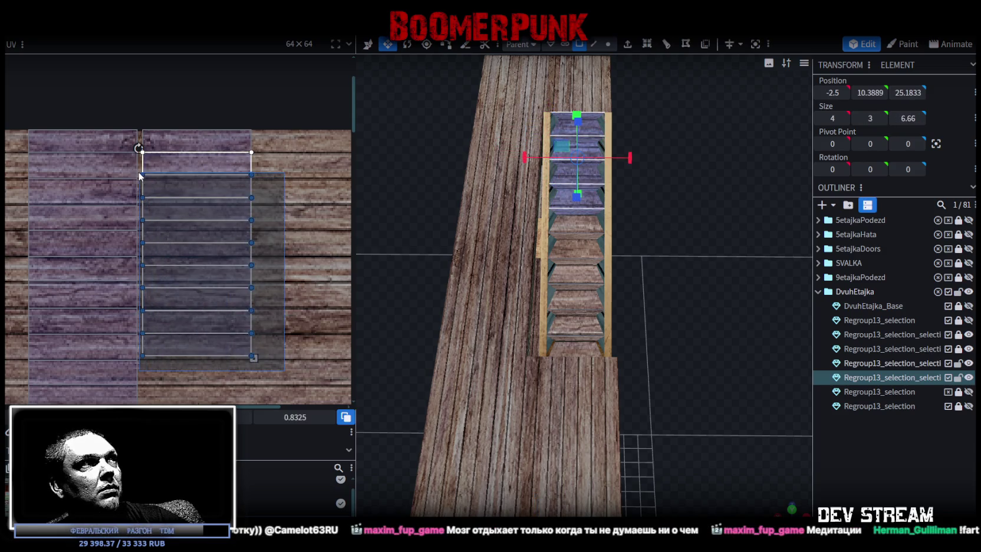
Reselect all the stair faces and shift them slightly down on the planks
drag(284, 372, 156, 127)
middle_drag(268, 209, 136, 176)
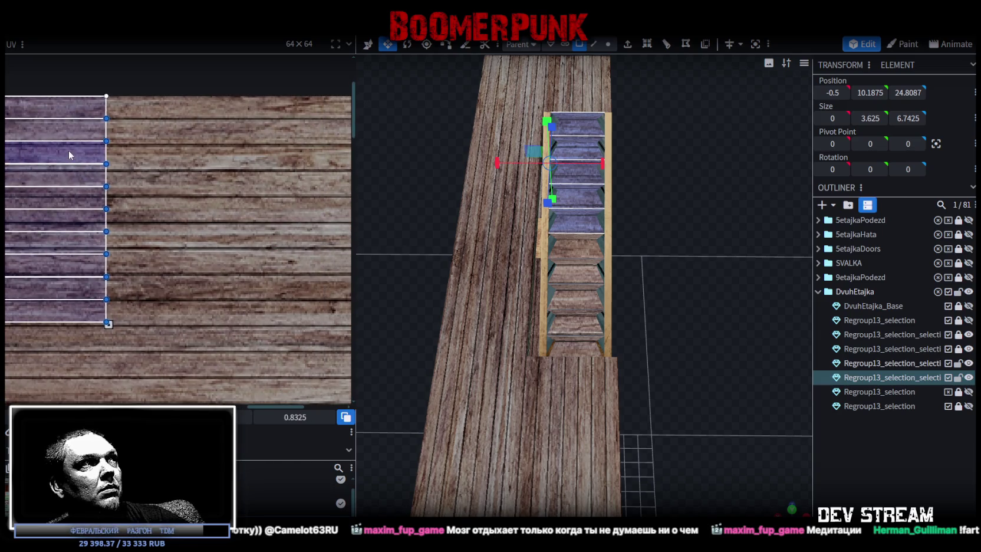
middle_drag(68, 151, 227, 135)
drag(313, 333, 148, 111)
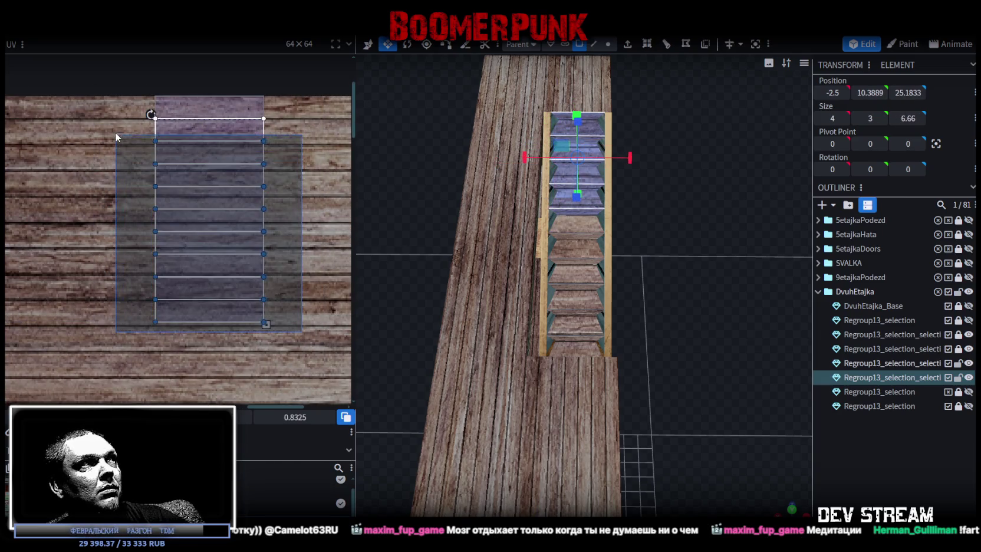
scroll(265, 110, up, 2)
scroll(253, 196, up, 3)
drag(254, 201, 247, 216)
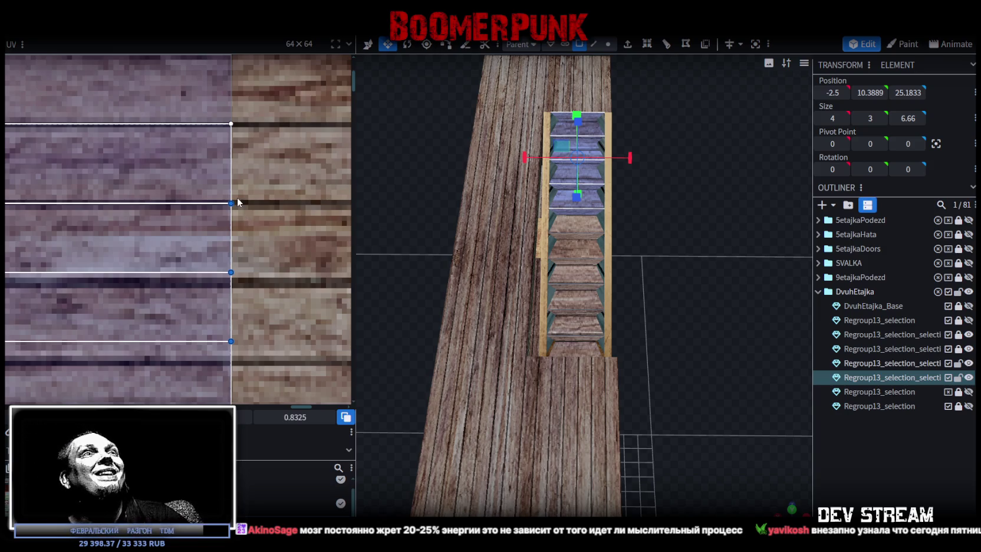
Select the stair faces below the top step and lower them slightly on the texture
scroll(203, 220, down, 2)
scroll(235, 233, down, 2)
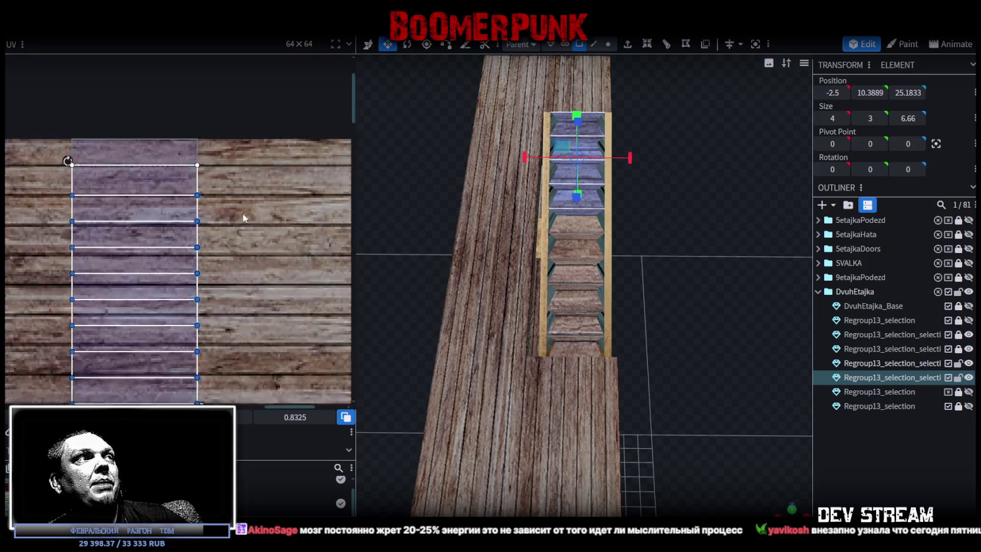
scroll(235, 233, down, 1)
mouse_move(262, 302)
mouse_down()
mouse_move(74, 89)
mouse_move(75, 112)
mouse_up()
scroll(261, 119, up, 1)
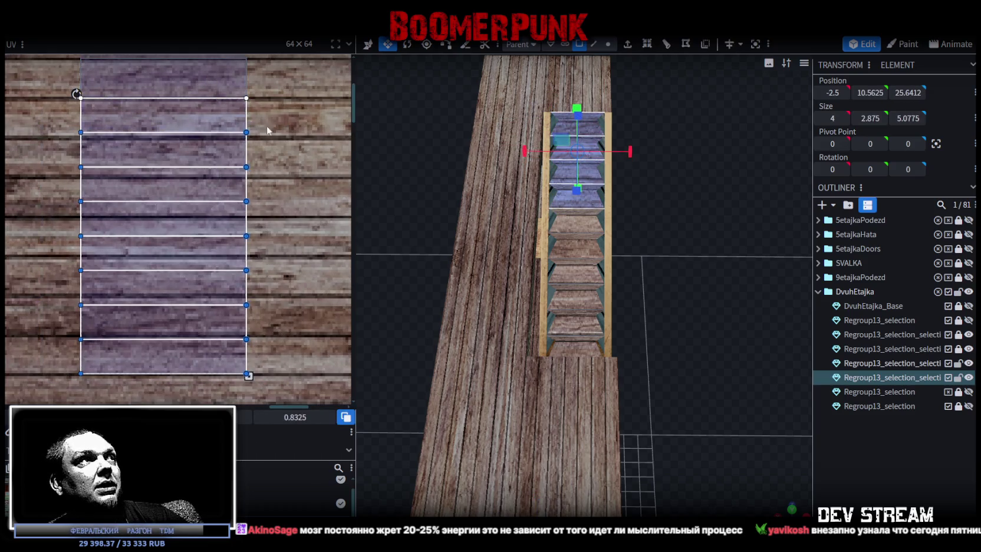
mouse_move(280, 395)
mouse_down()
mouse_move(40, 181)
mouse_move(123, 166)
mouse_up()
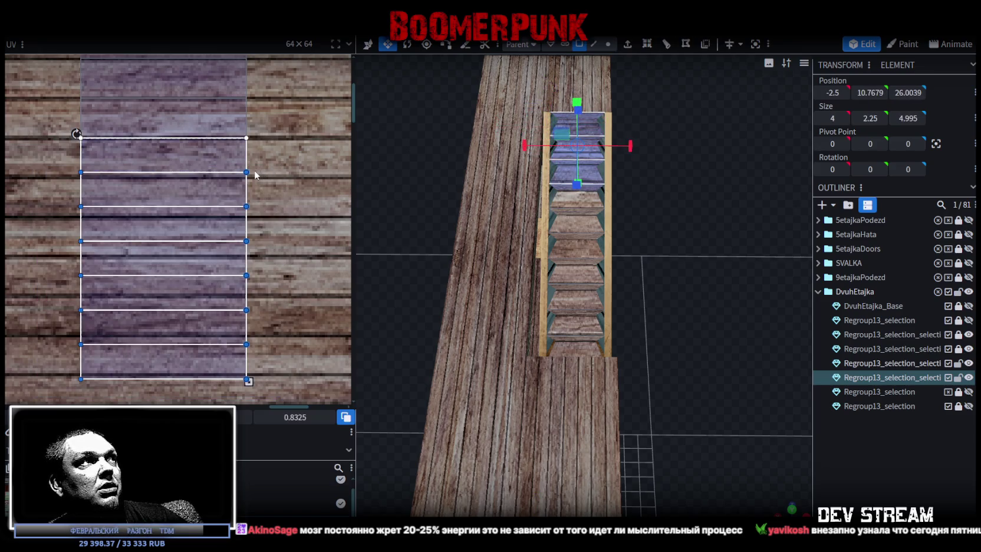
drag(248, 171, 248, 177)
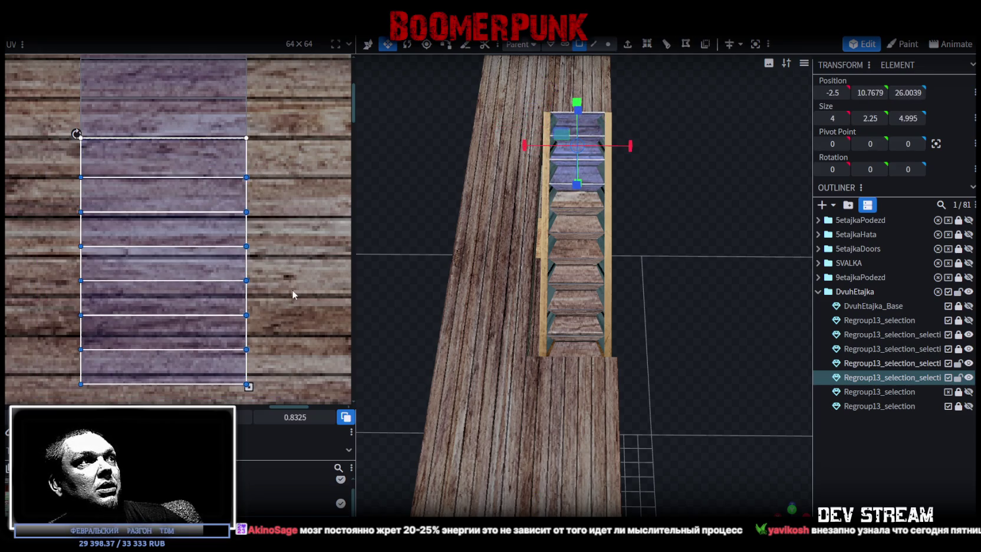
Lower the remaining faces further so the top step's plank face becomes taller
scroll(293, 272, down, 2)
drag(286, 322, 53, 135)
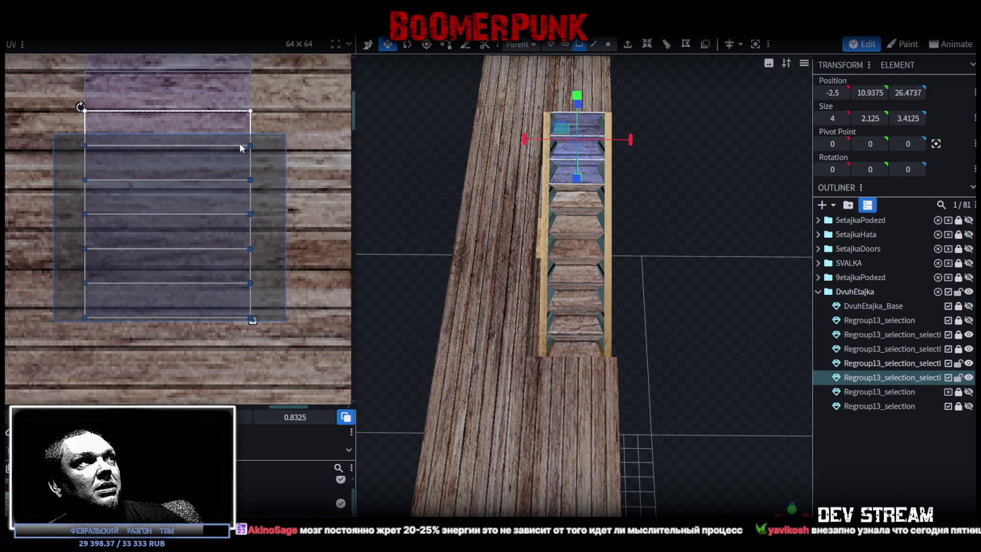
ctrl+scroll(257, 147, up, 2)
drag(259, 150, 259, 156)
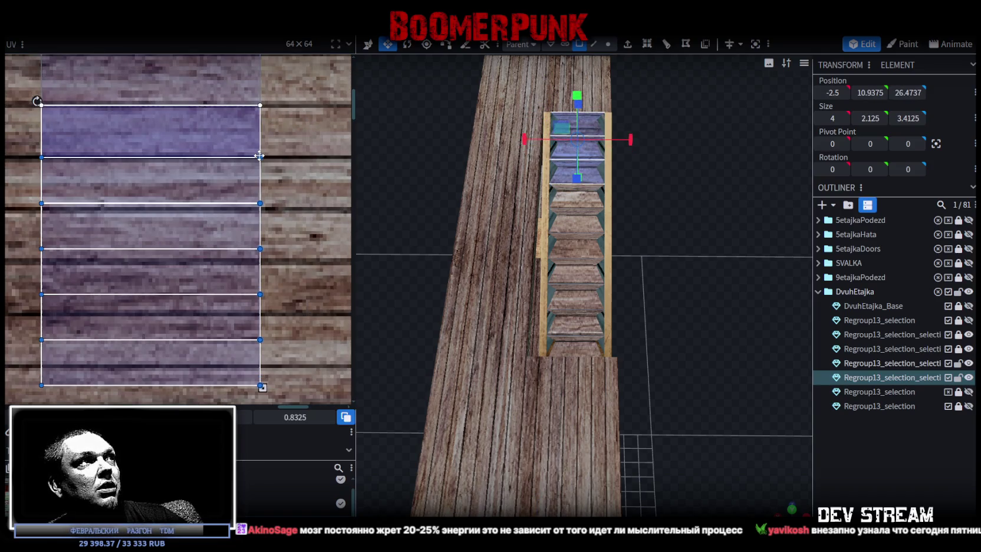
Narrow the selection to the last three stair faces and move their edges down
ctrl+scroll(296, 346, down, 2)
drag(301, 345, 123, 194)
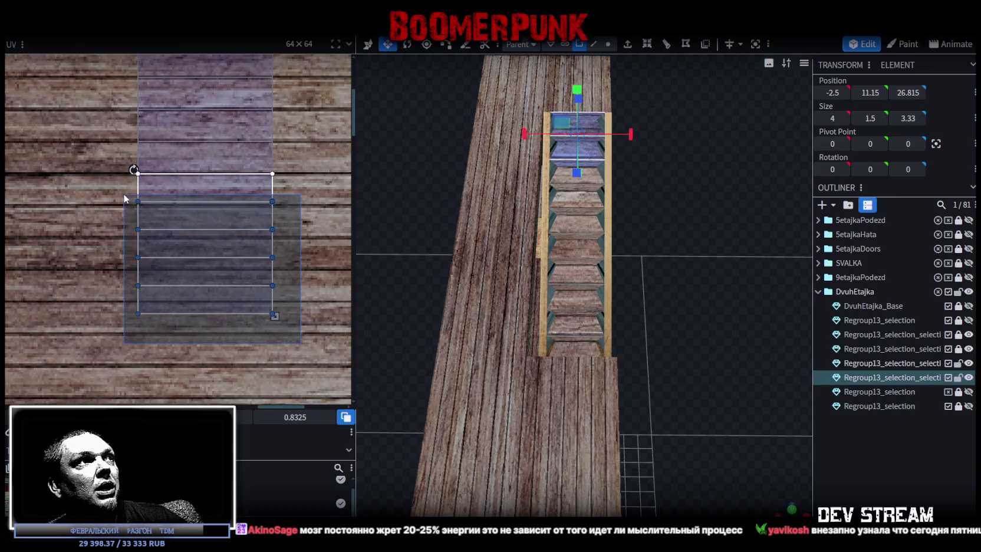
ctrl+scroll(277, 209, up, 2)
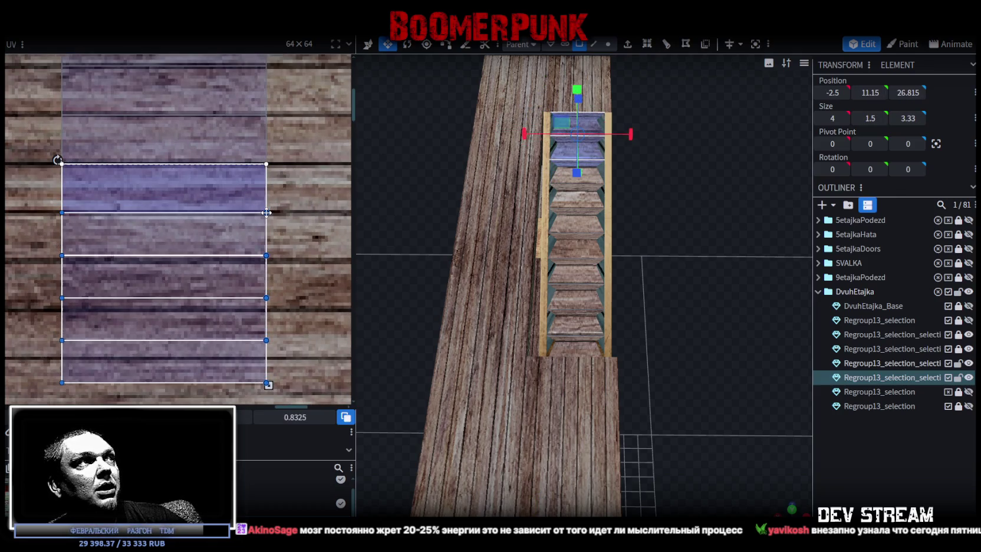
ctrl+scroll(285, 304, down, 1)
drag(291, 366, 48, 242)
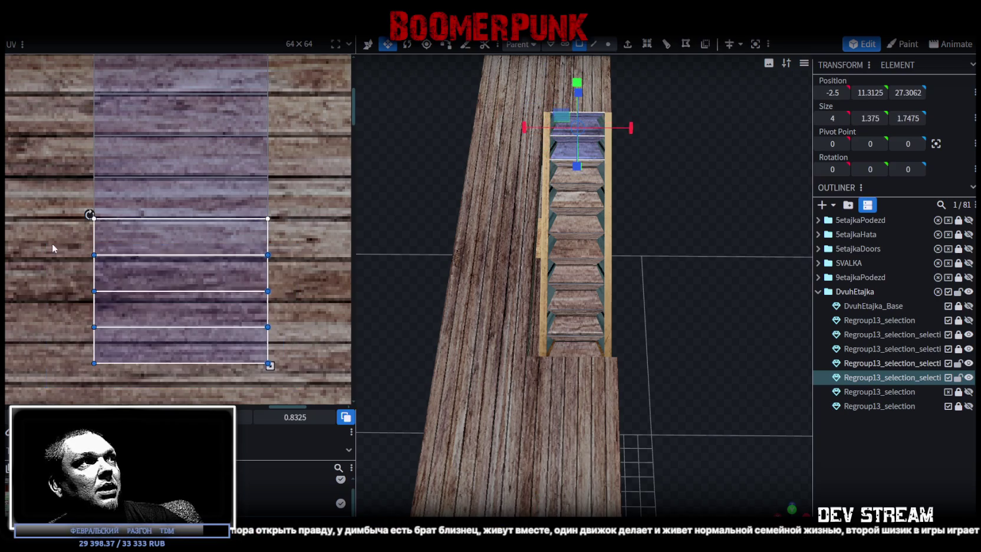
ctrl+scroll(267, 250, up, 1)
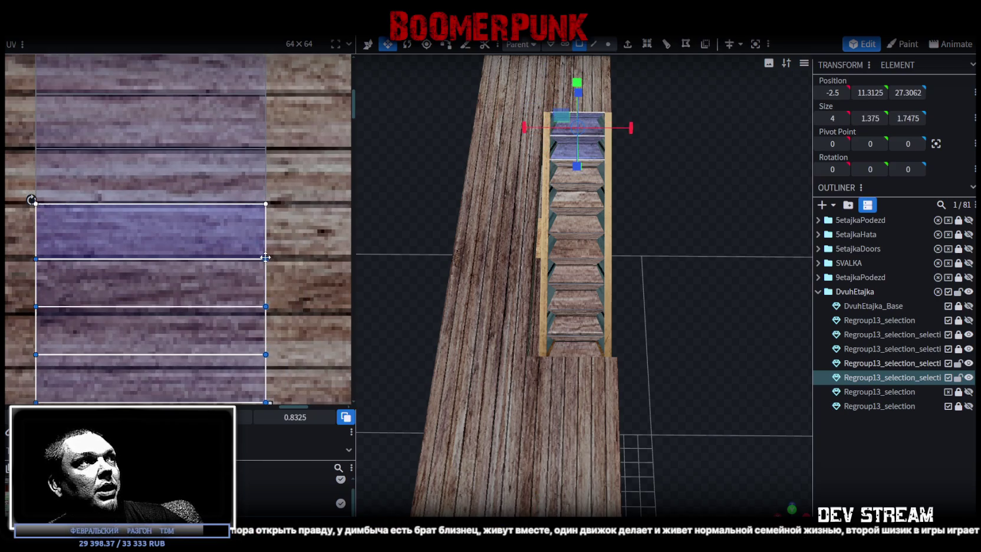
ctrl+scroll(301, 322, down, 2)
click(273, 345)
drag(274, 345, 152, 286)
ctrl+scroll(286, 283, up, 2)
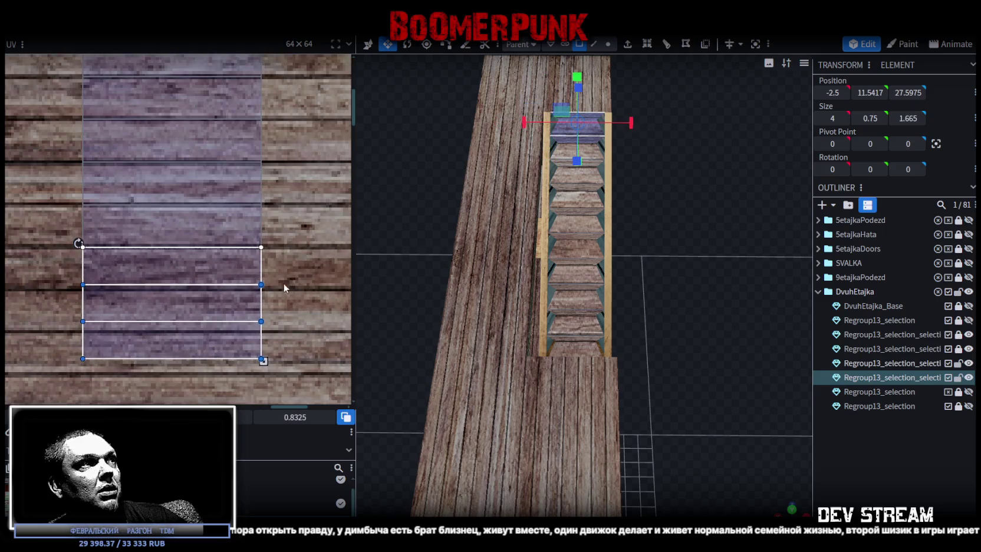
drag(260, 283, 259, 287)
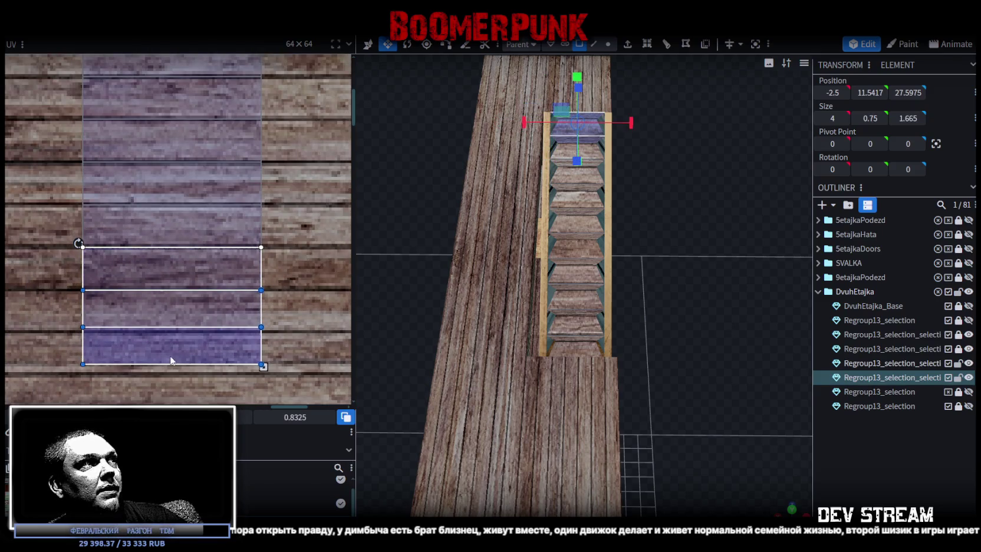
Lower the edge between the bottom two stair faces, then select the bottom face
drag(278, 378, 34, 314)
ctrl+scroll(300, 297, up, 2)
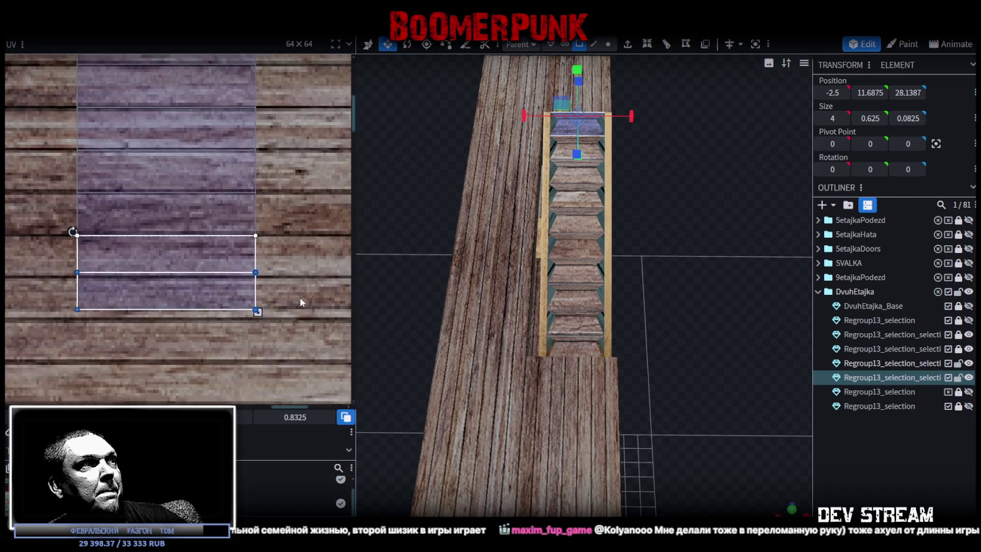
ctrl+scroll(240, 249, up, 2)
drag(214, 219, 214, 231)
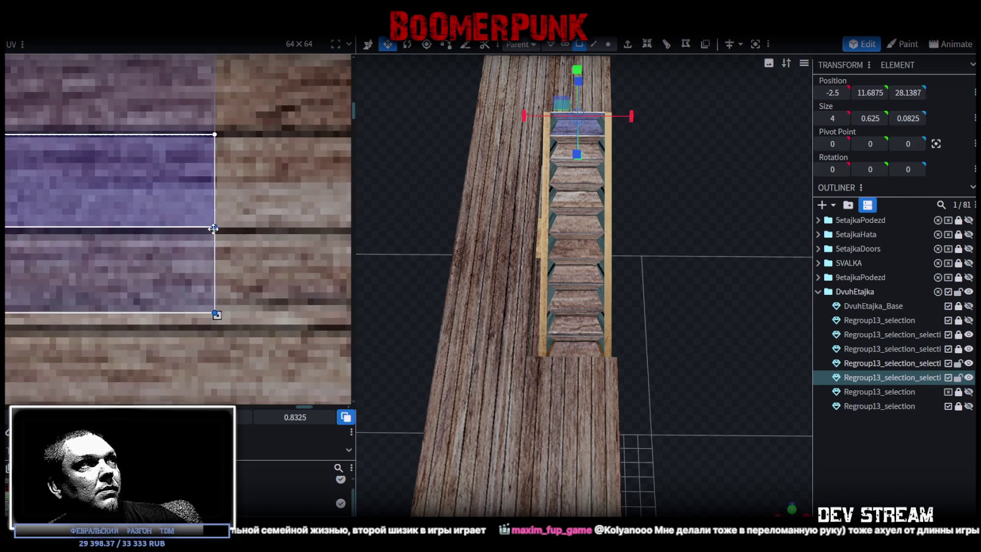
ctrl+scroll(212, 236, down, 2)
mouse_move(16, 354)
mouse_down()
mouse_move(244, 294)
mouse_move(214, 313)
mouse_up()
ctrl+scroll(203, 323, up, 2)
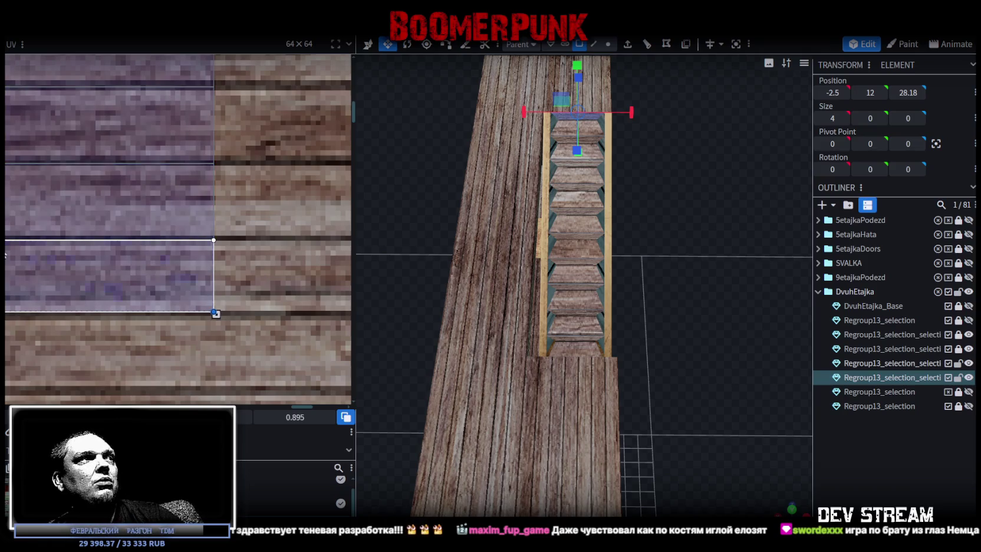
scroll(164, 291, down, 3)
scroll(164, 289, down, 2)
scroll(142, 291, down, 3)
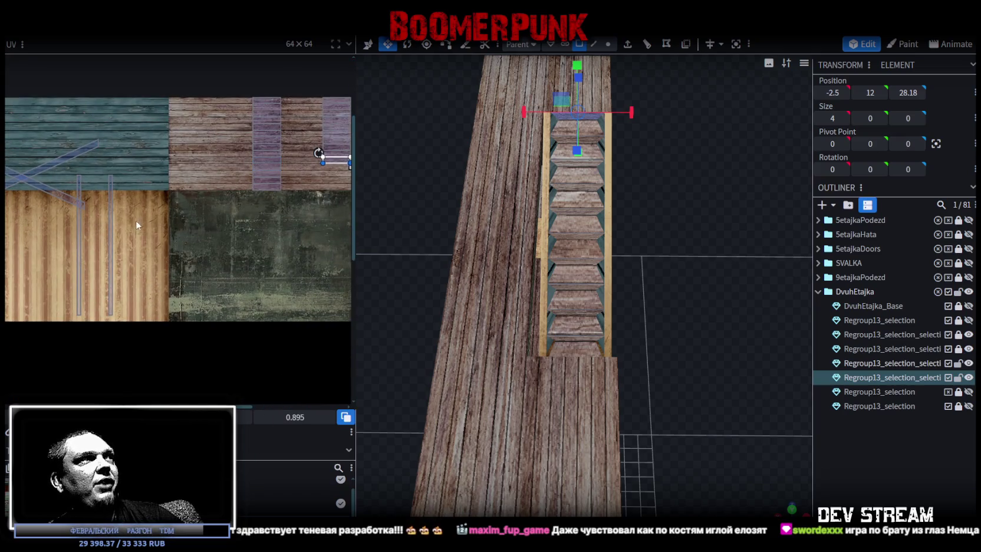
scroll(170, 241, down, 1)
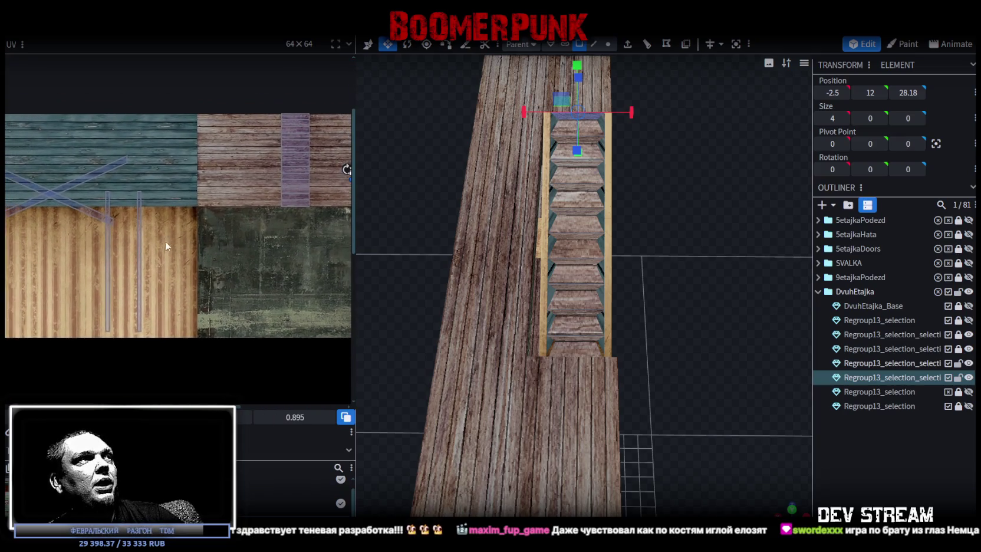
click(139, 151)
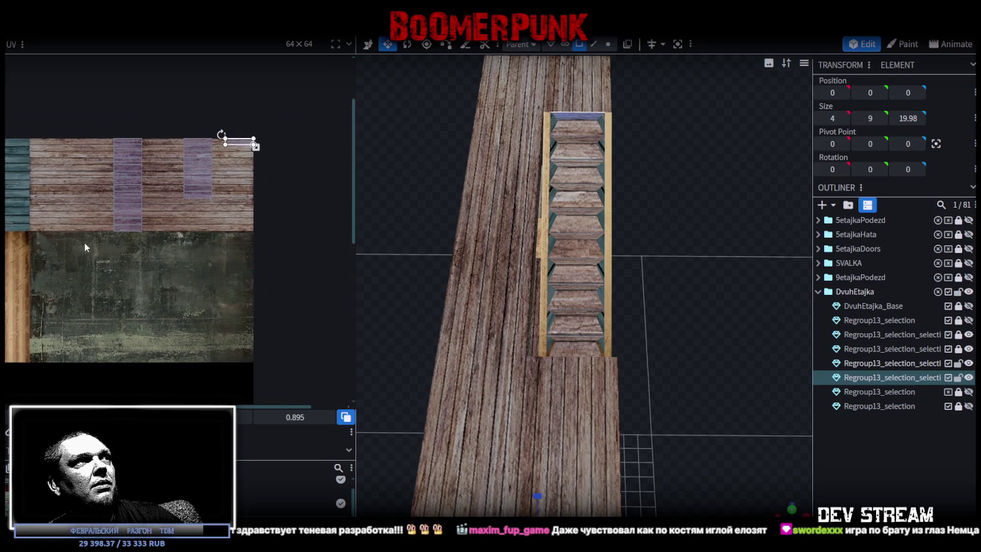
mouse_move(620, 226)
mouse_down()
mouse_move(663, 257)
mouse_move(663, 240)
mouse_move(648, 247)
mouse_move(571, 207)
mouse_up()
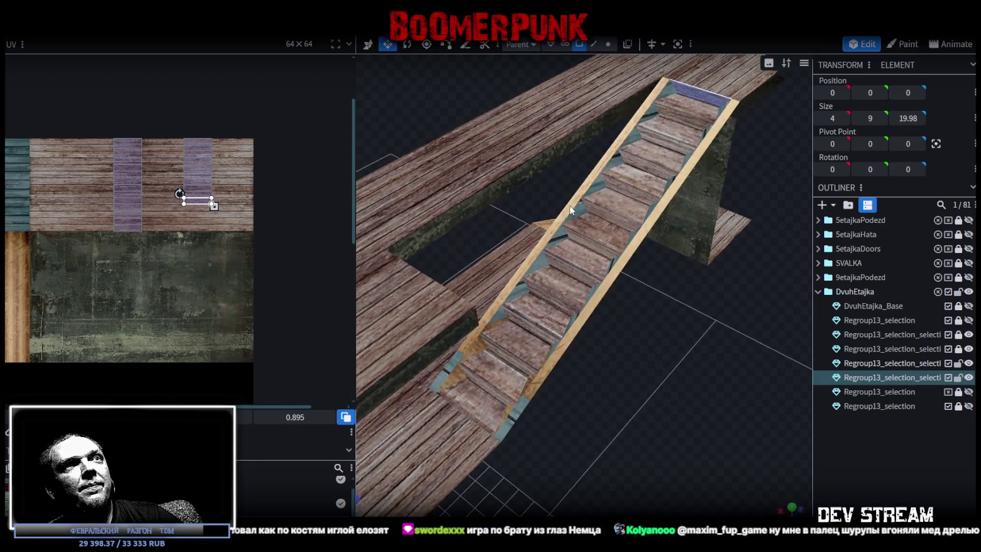
click(580, 214)
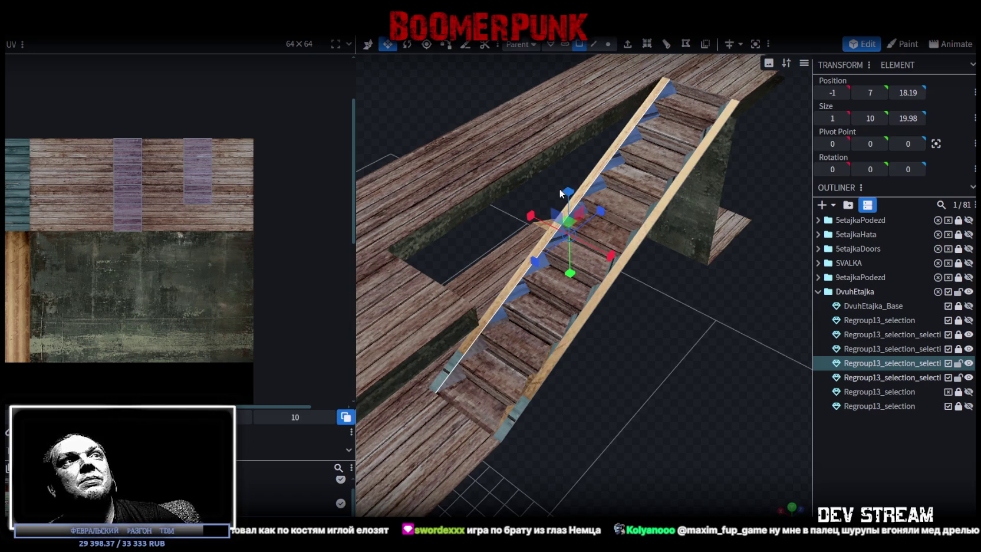
Turn the stringer's UV area horizontal and place it on a single brown wood plank
scroll(124, 229, down, 2)
middle_drag(124, 229, 208, 218)
scroll(148, 212, up, 3)
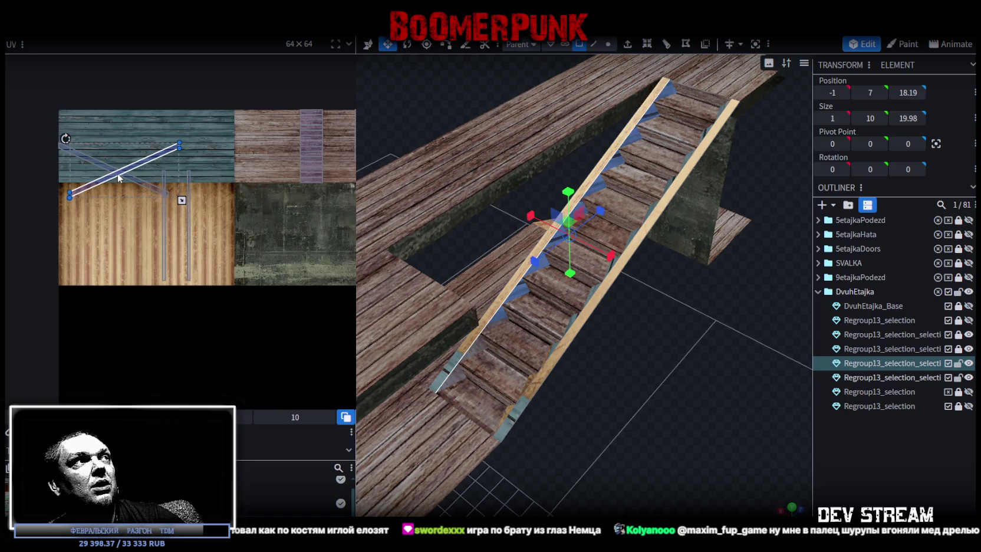
drag(119, 178, 207, 204)
drag(155, 165, 173, 153)
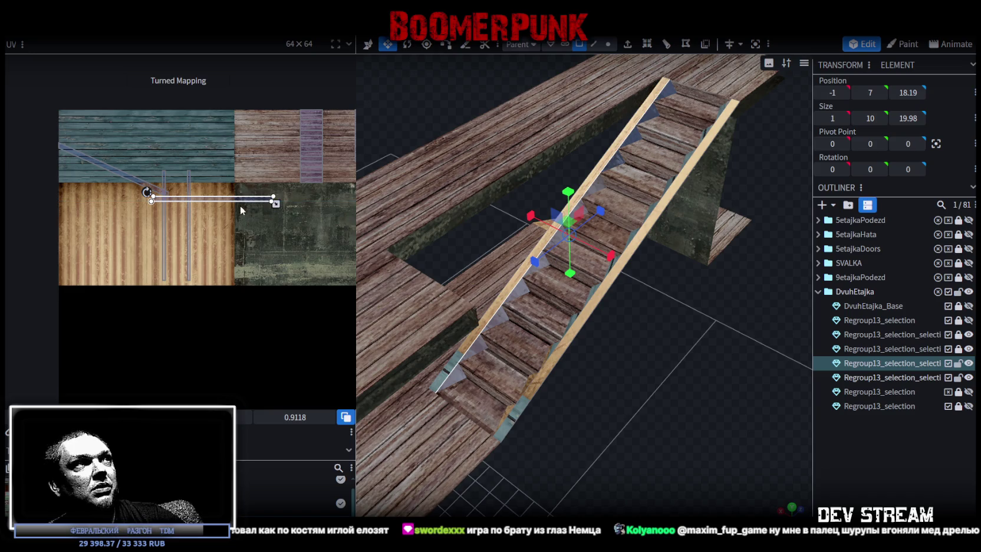
middle_drag(241, 211, 167, 220)
drag(164, 215, 263, 187)
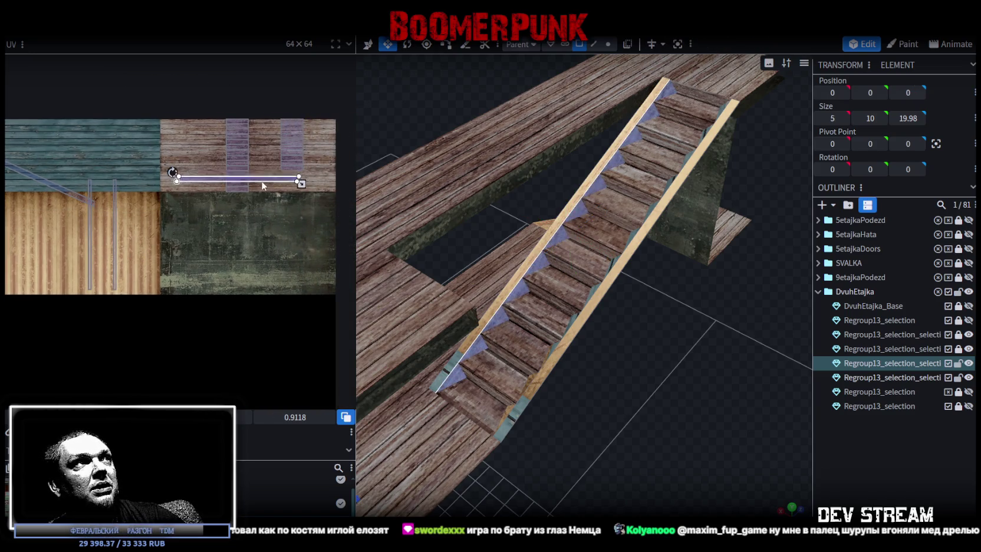
scroll(263, 187, up, 3)
scroll(220, 171, up, 2)
mouse_move(175, 203)
mouse_down()
mouse_move(180, 119)
mouse_move(63, 130)
mouse_up()
Straighten the stringer's texture strip and move it onto a plank in the right-hand brown wood
scroll(176, 121, up, 2)
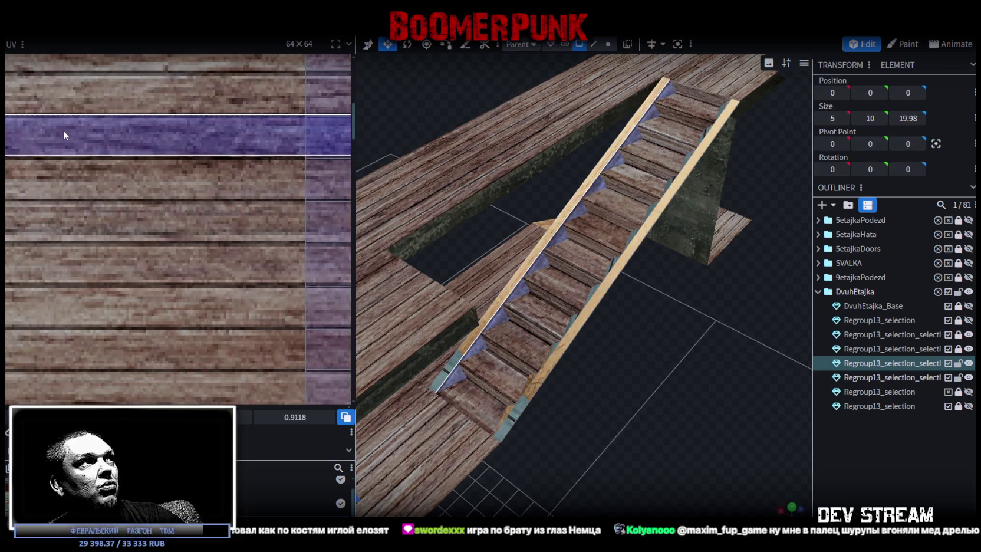
scroll(65, 131, down, 3)
scroll(289, 156, up, 2)
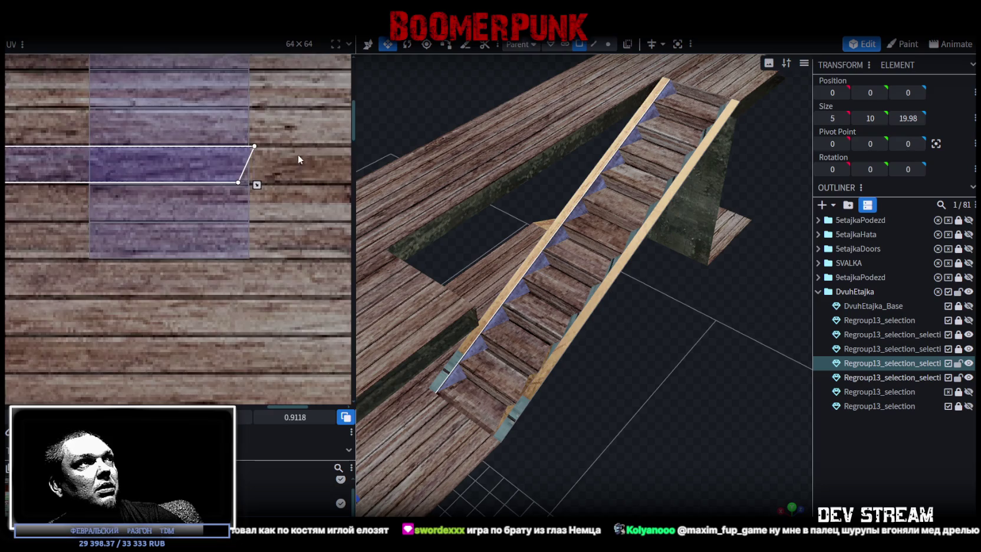
scroll(279, 163, down, 2)
scroll(273, 165, down, 3)
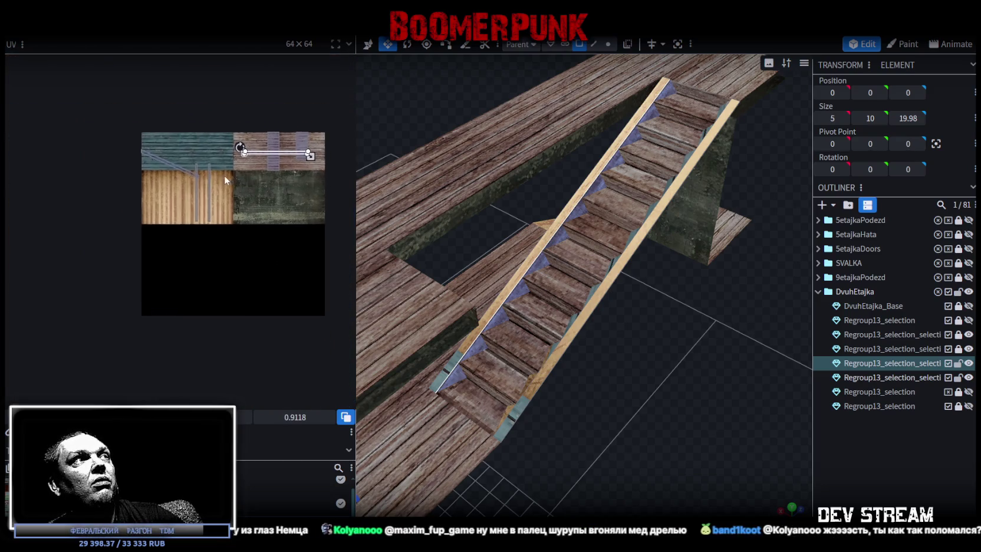
scroll(224, 175, up, 2)
mouse_move(158, 160)
mouse_down()
mouse_move(229, 164)
mouse_move(148, 173)
mouse_up()
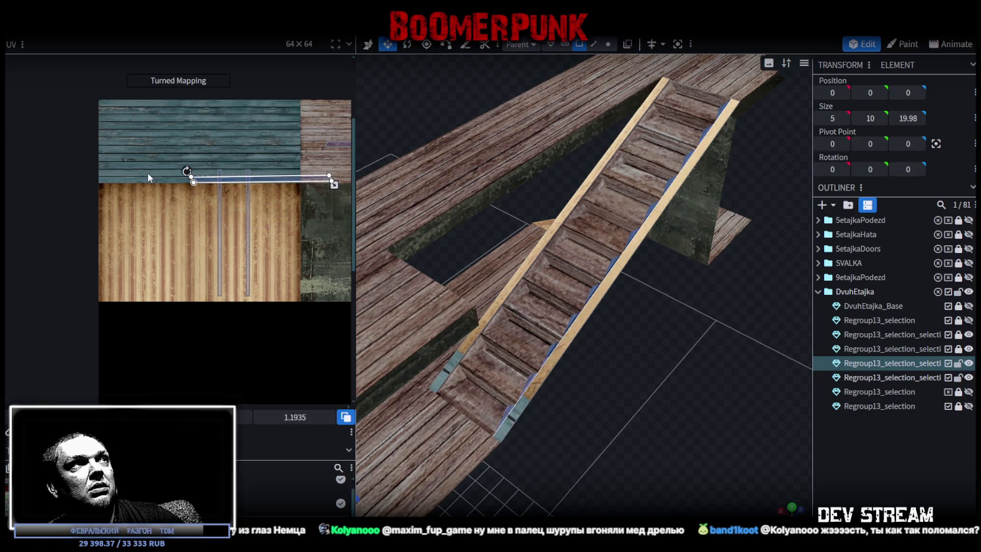
drag(147, 172, 148, 170)
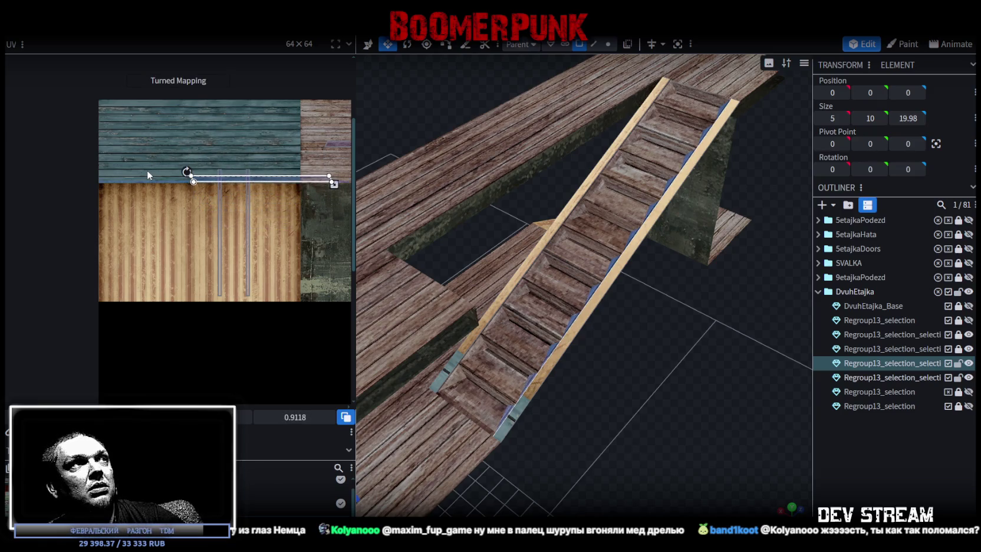
scroll(147, 177, down, 2)
drag(147, 185, 263, 166)
scroll(194, 165, up, 3)
scroll(155, 175, up, 2)
drag(155, 175, 196, 140)
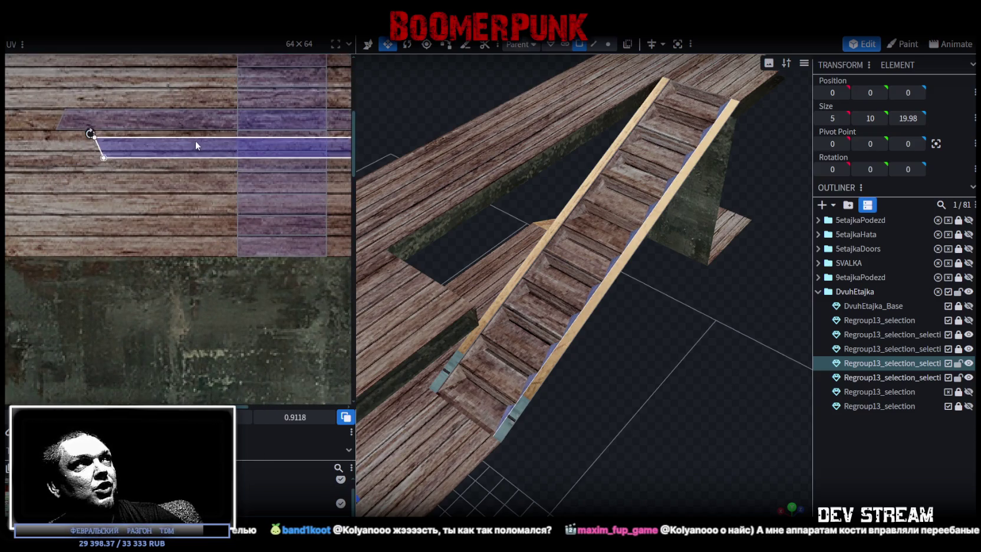
scroll(141, 147, up, 3)
scroll(146, 156, up, 2)
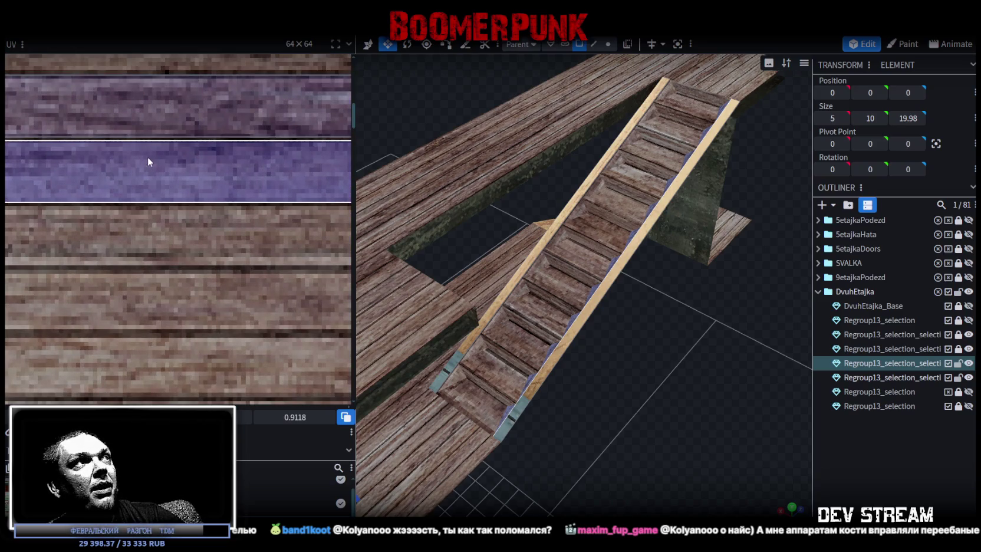
Select both side-rail planks, rotate their UV strips horizontal and move them across the atlas
mouse_move(508, 194)
mouse_down()
mouse_move(706, 355)
mouse_move(789, 401)
mouse_up()
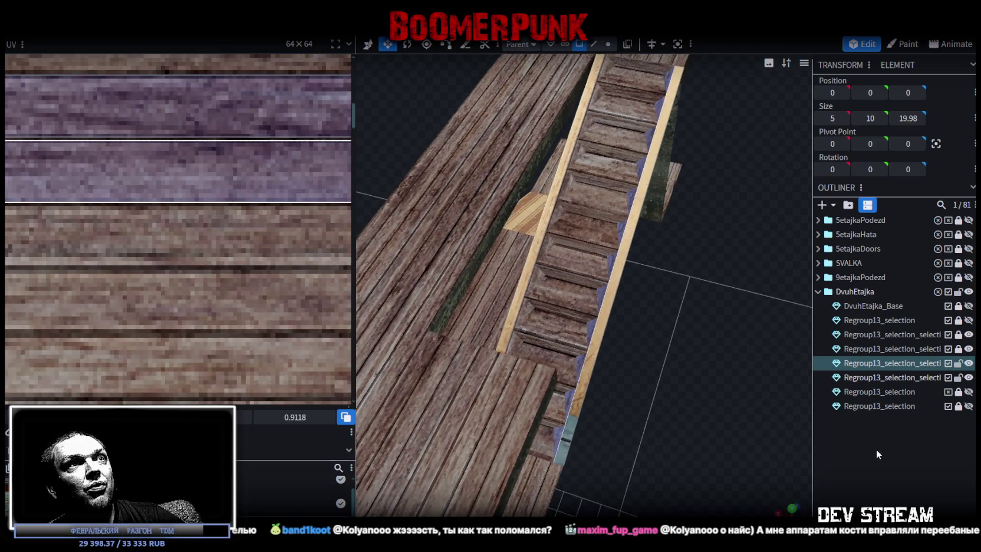
click(675, 256)
click(628, 220)
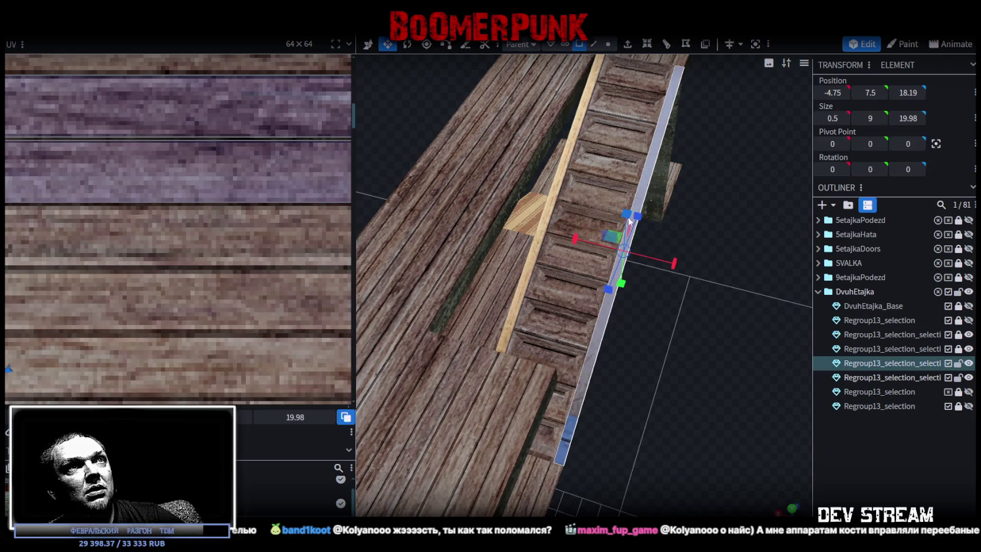
shift+click(557, 195)
scroll(217, 254, down, 2)
scroll(217, 249, down, 3)
scroll(217, 249, down, 2)
scroll(205, 203, up, 4)
scroll(230, 205, up, 1)
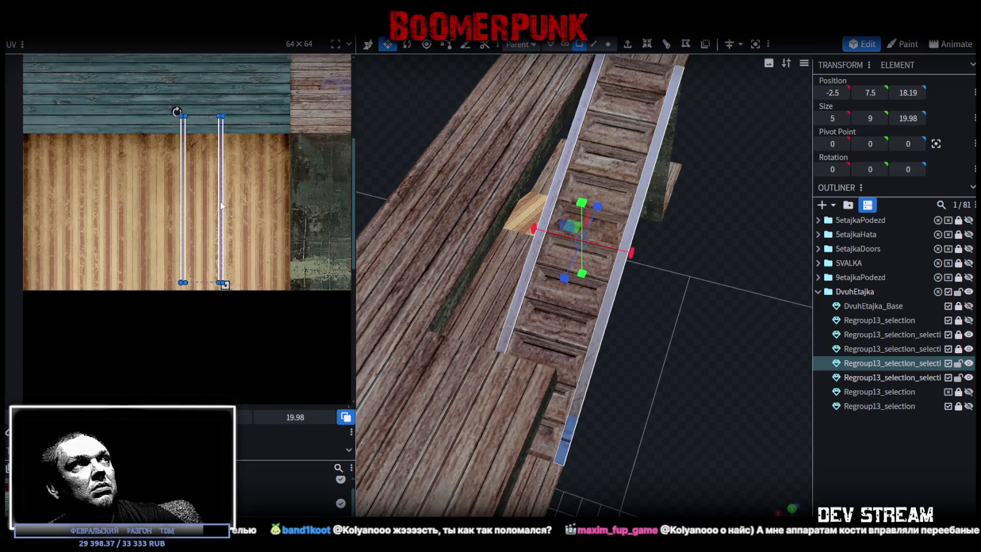
right_click(222, 206)
click(248, 403)
middle_drag(256, 178, 45, 243)
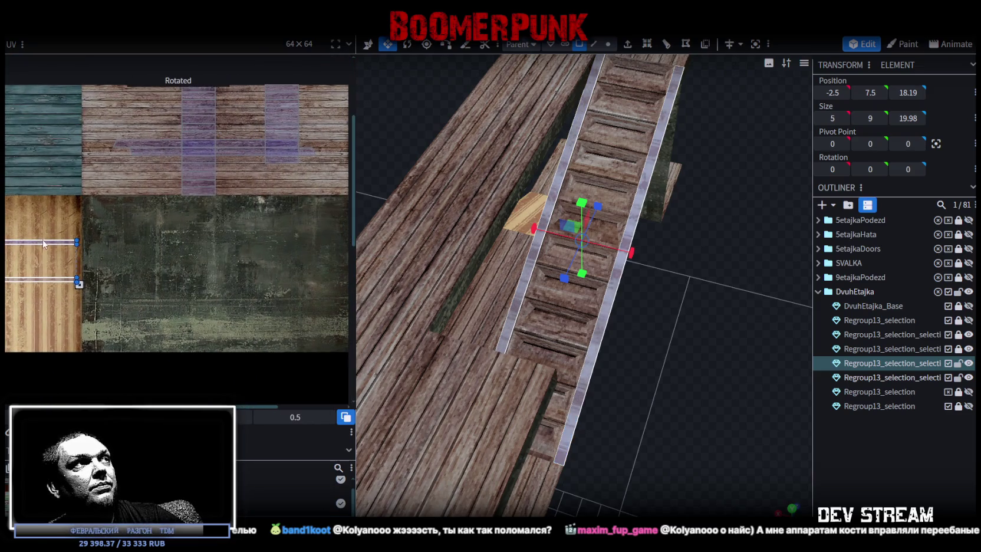
mouse_move(44, 243)
mouse_down()
mouse_move(259, 226)
mouse_move(209, 194)
mouse_move(206, 115)
mouse_up()
Align the rail strip with the wood's top edge and settle it onto a board
scroll(177, 132, up, 2)
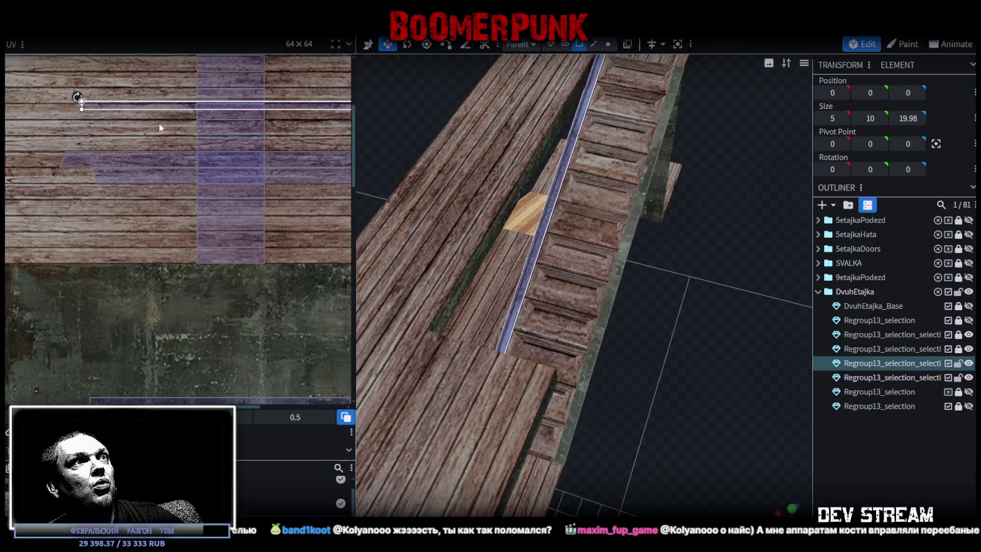
scroll(155, 118, up, 2)
scroll(155, 117, up, 2)
middle_drag(114, 218, 149, 248)
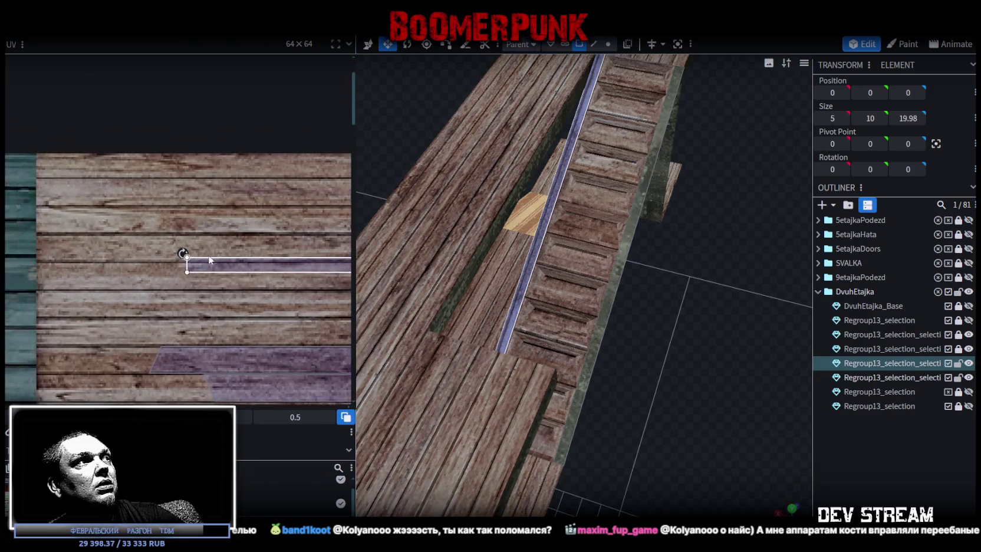
drag(150, 248, 106, 149)
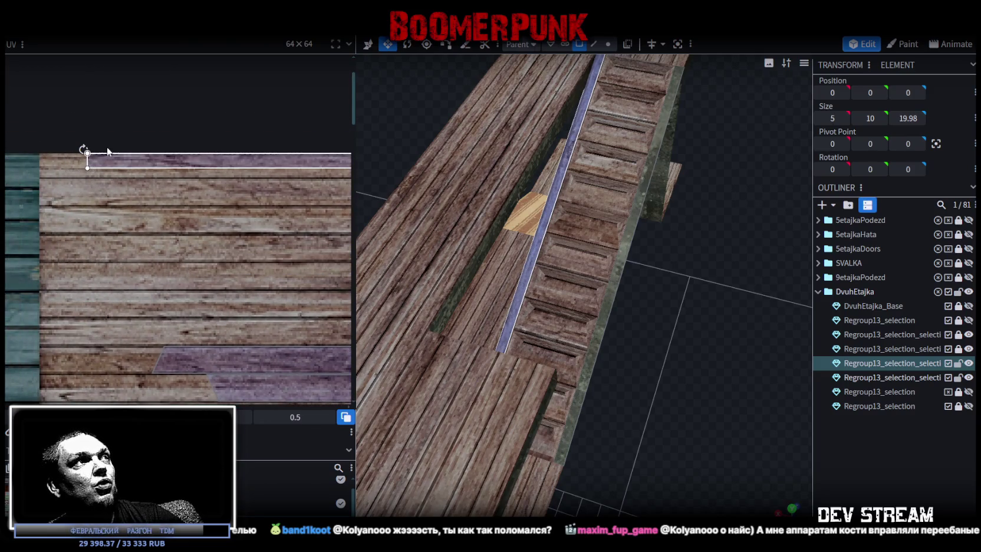
scroll(104, 152, down, 1)
scroll(113, 153, up, 2)
drag(112, 154, 104, 187)
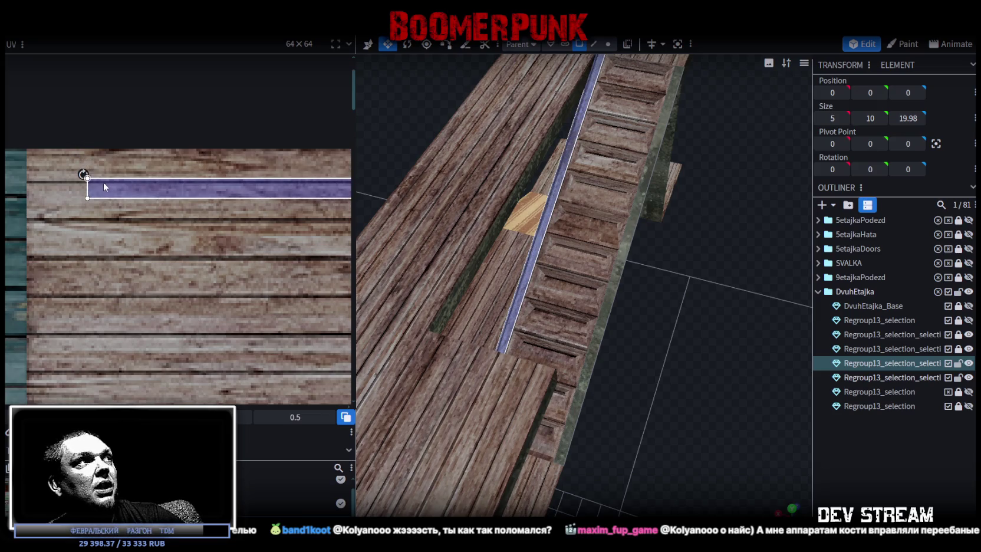
Reposition the rail strip onto a better spot on the wood texture
scroll(103, 187, up, 3)
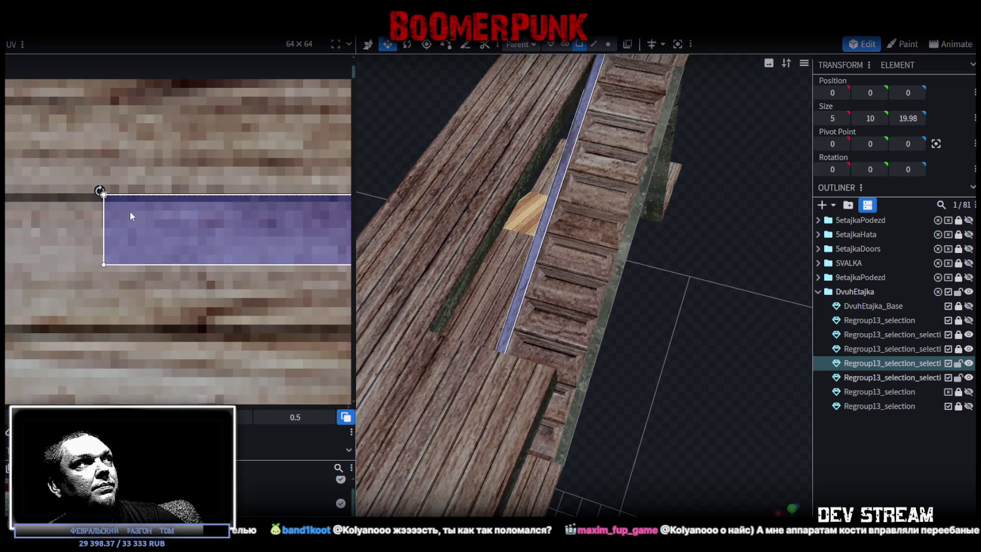
scroll(136, 205, down, 2)
scroll(165, 194, down, 1)
scroll(186, 192, down, 1)
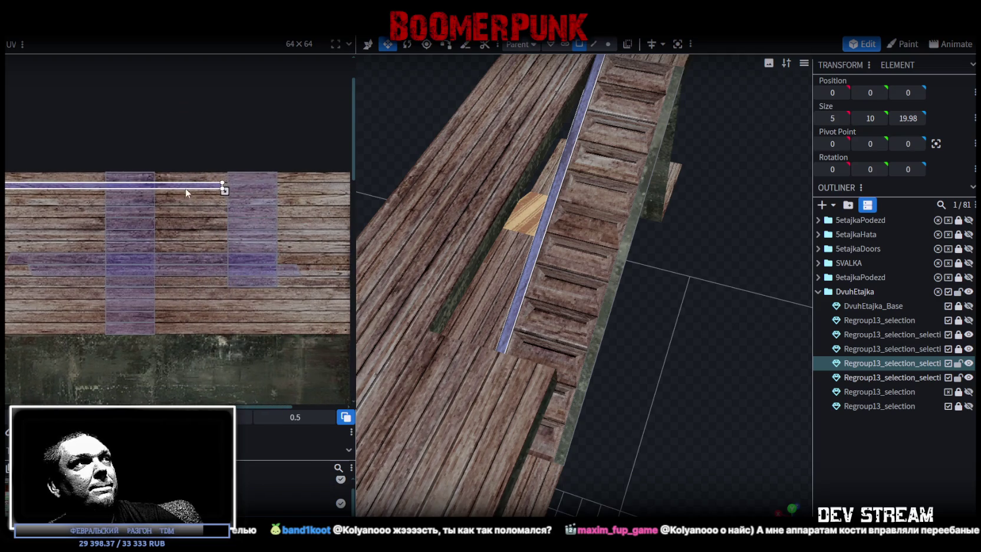
scroll(187, 192, up, 1)
scroll(170, 196, up, 2)
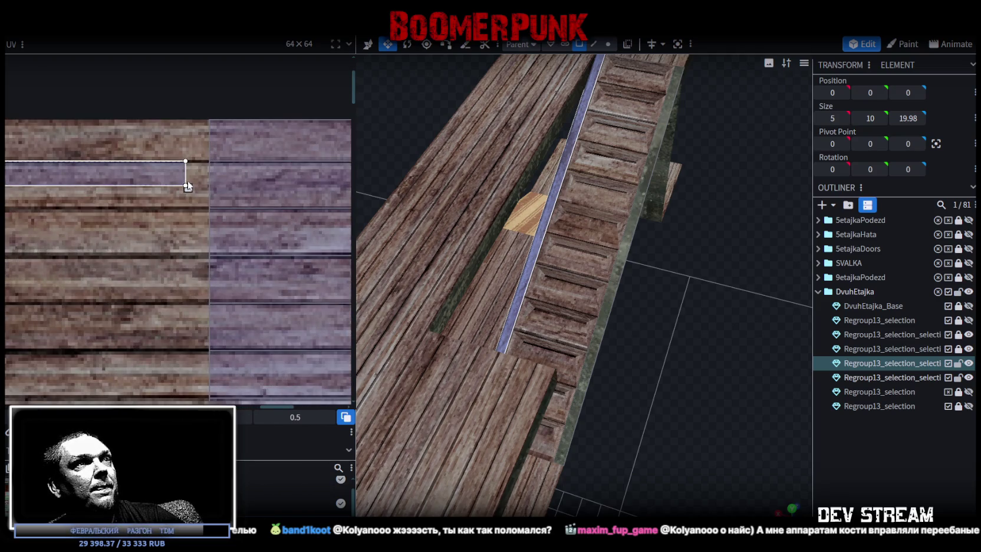
scroll(595, 313, up, 2)
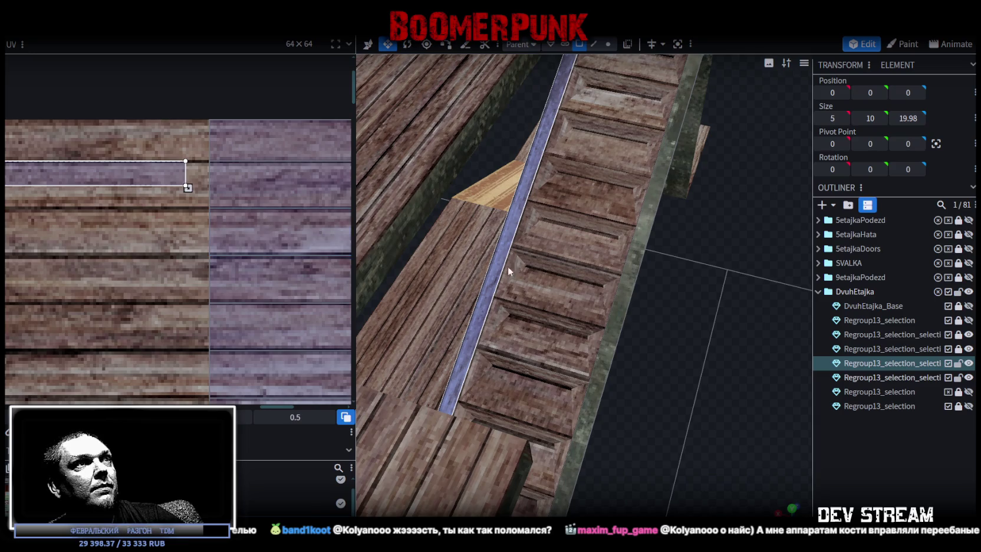
scroll(161, 259, down, 2)
scroll(161, 258, down, 1)
mouse_move(178, 275)
mouse_down()
mouse_move(236, 201)
mouse_move(224, 211)
mouse_up()
scroll(248, 204, up, 3)
scroll(589, 283, down, 5)
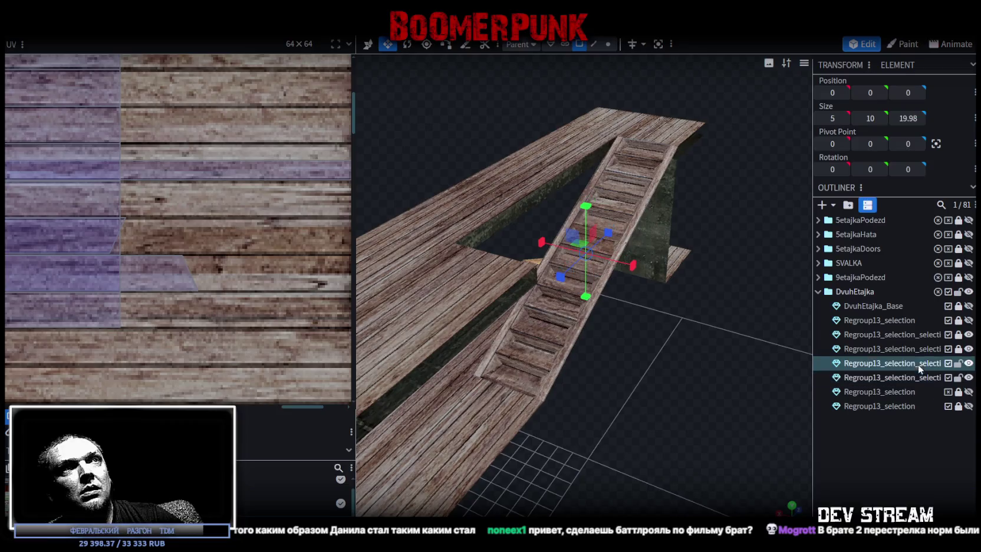
scroll(701, 333, up, 2)
click(592, 44)
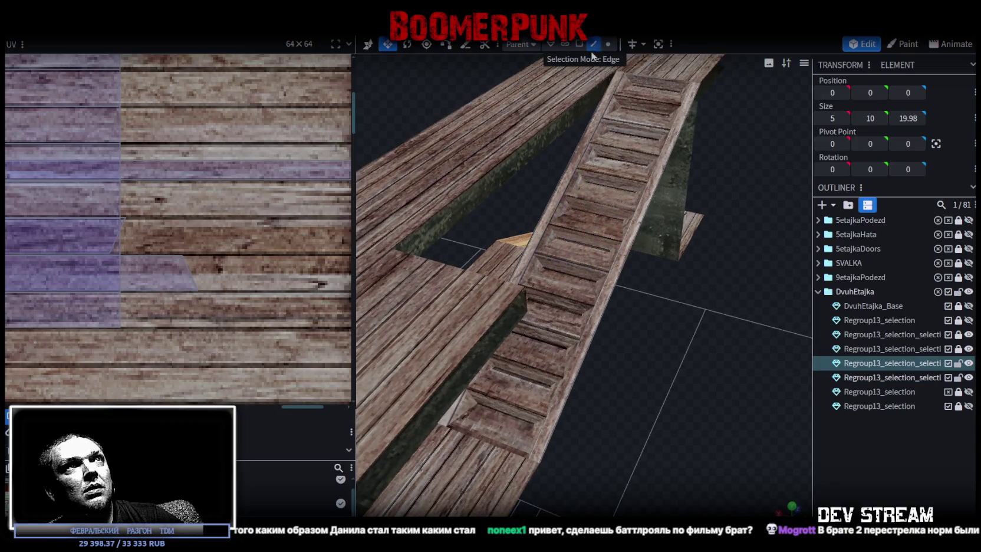
Select the stair ramp's sloped top face and check its UV layout in another shading mode
click(583, 139)
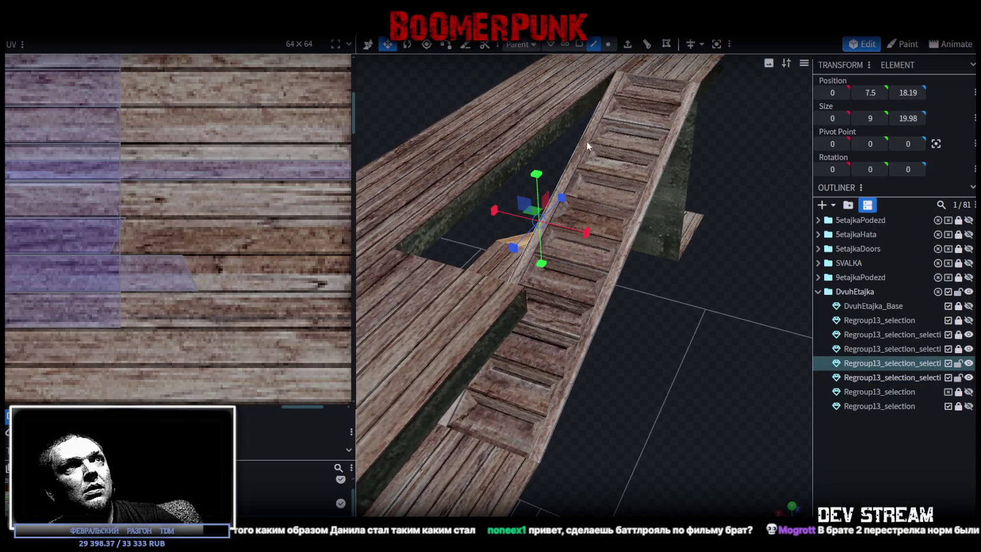
click(660, 179)
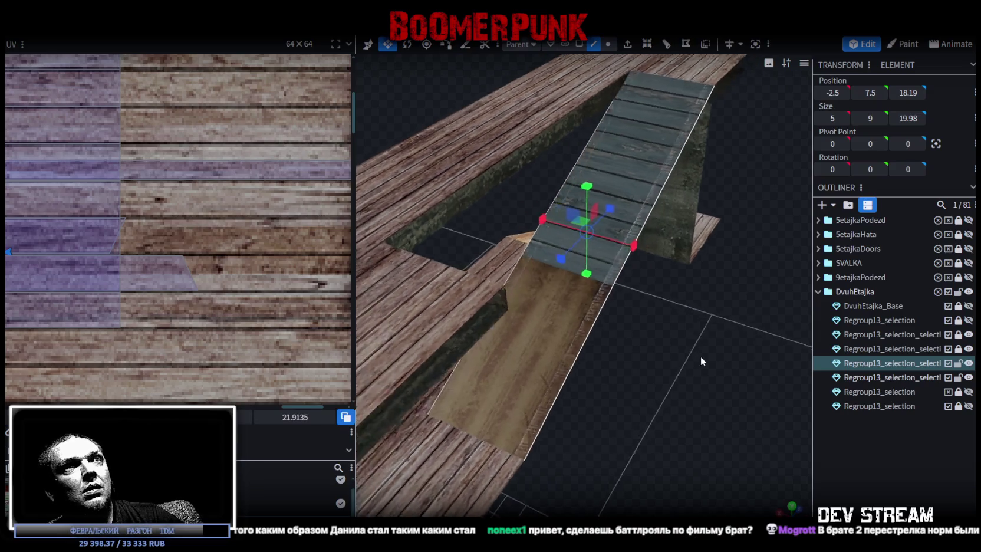
key(z)
key(z)
key(z)
key(z)
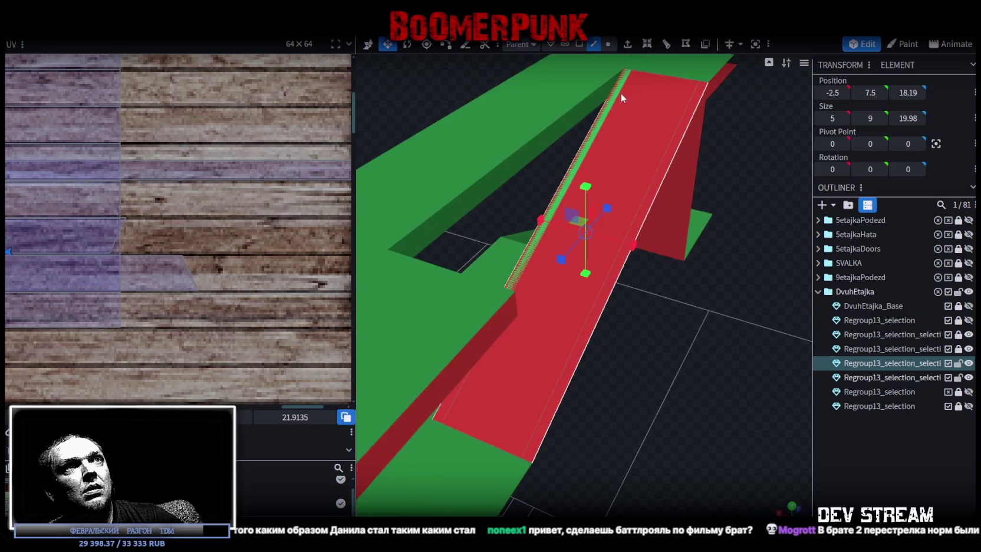
click(579, 44)
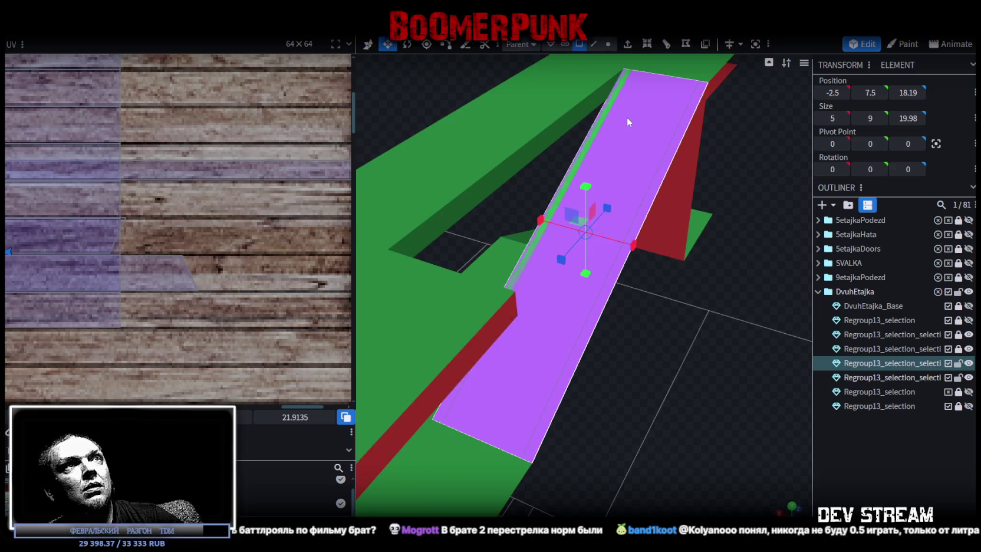
Split the sloped face into its own mesh, then Apply Rotation to both meshes
right_click(632, 139)
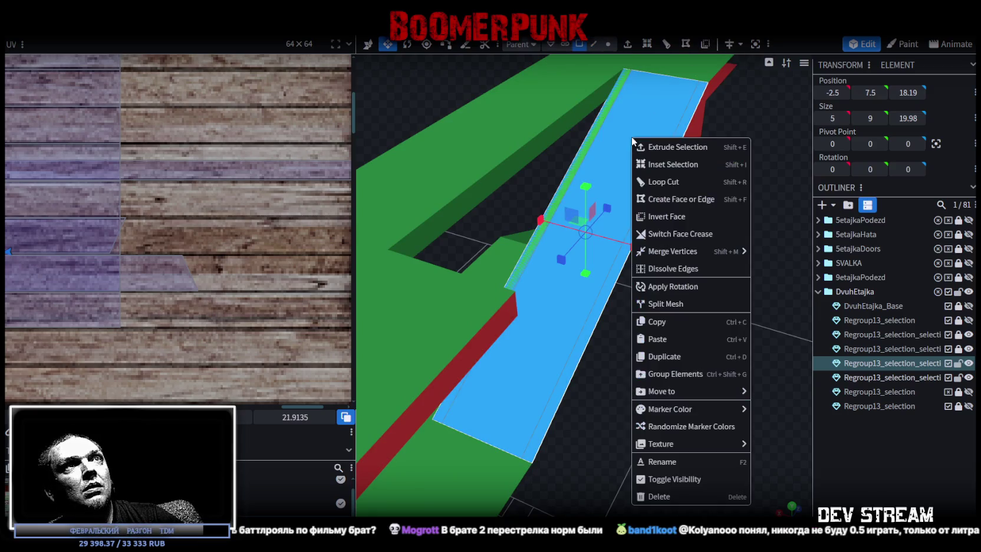
click(672, 304)
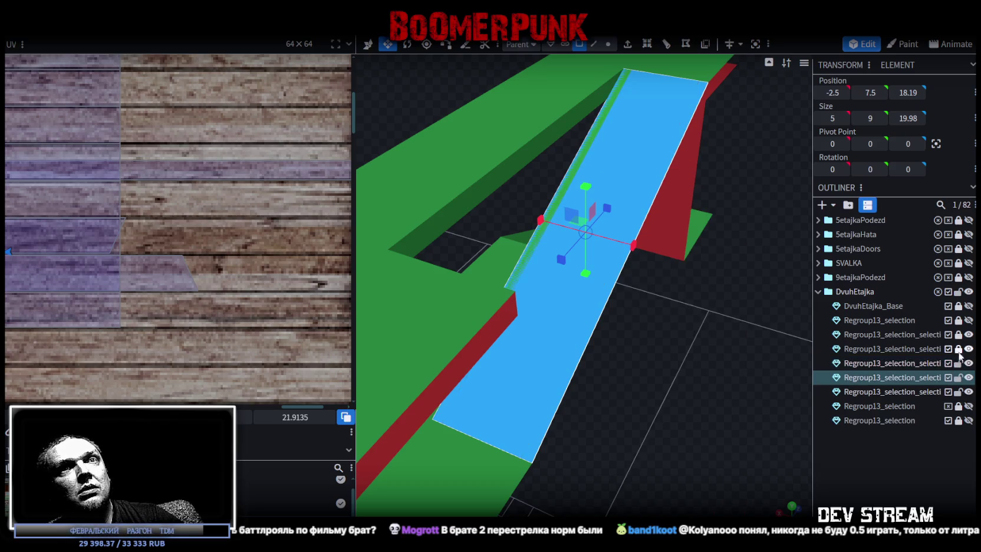
ctrl+click(910, 352)
right_click(903, 377)
click(860, 157)
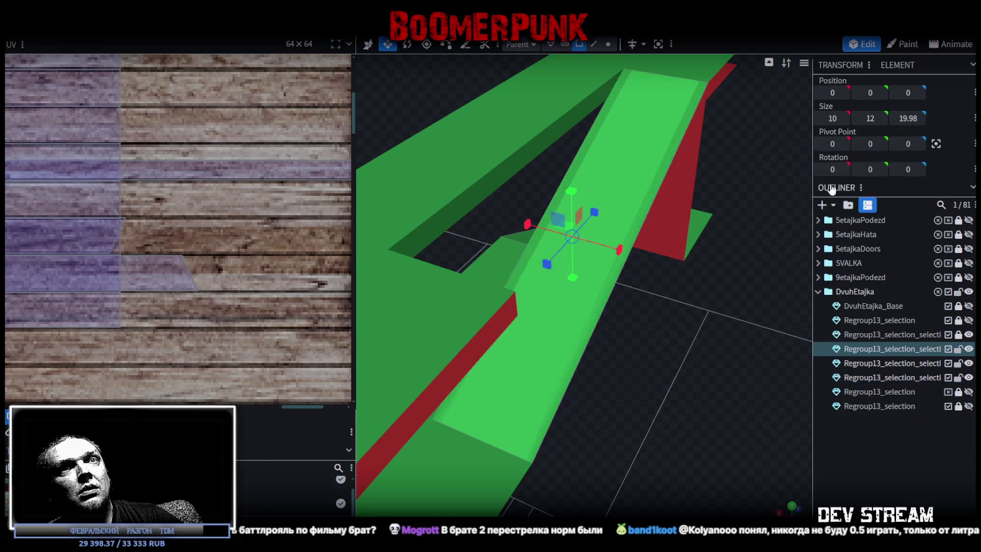
Move the split stair piece under DvuhEtajka_Base and rename it DvuhEtajka_Strz
drag(882, 349, 884, 317)
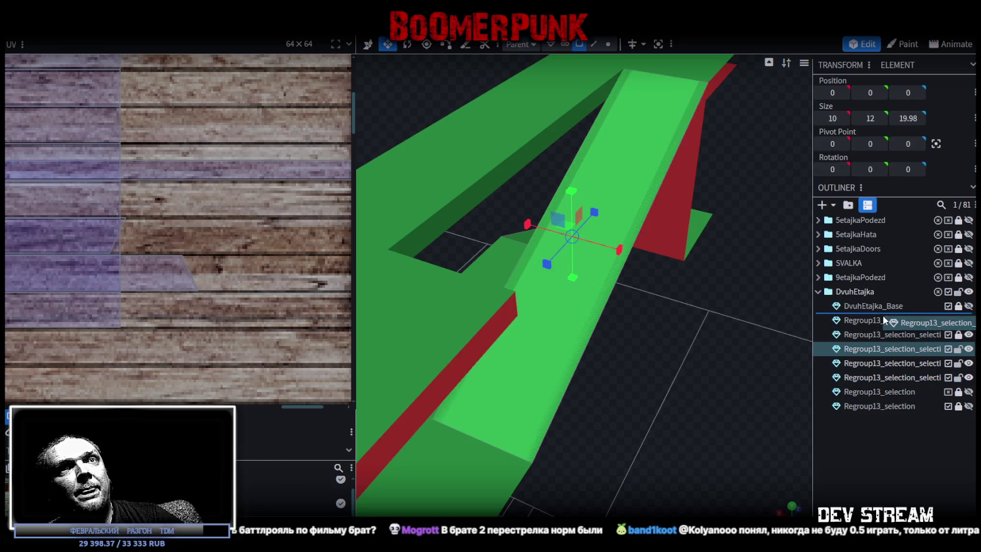
double_click(889, 305)
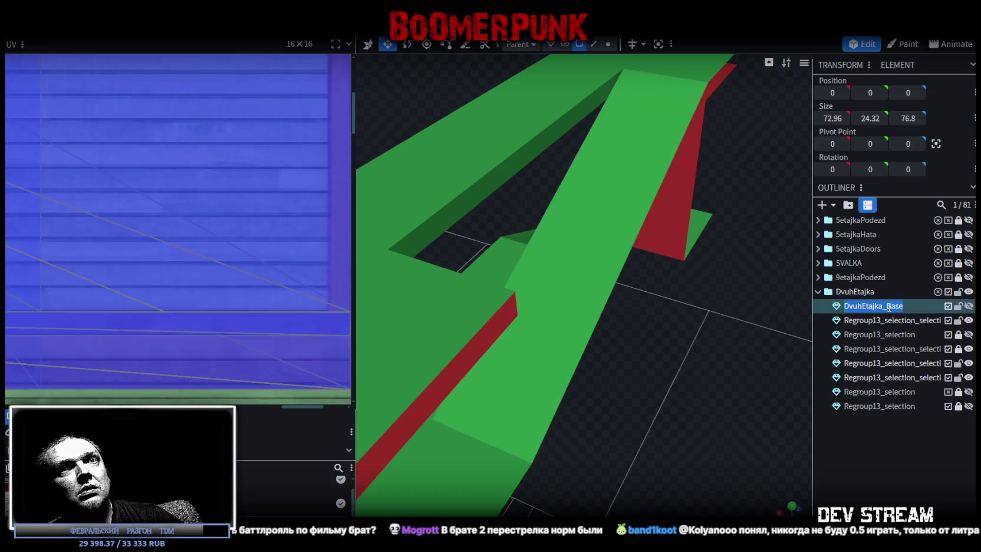
double_click(894, 320)
click(895, 305)
double_click(881, 321)
text(DvuhEtajka_Base)
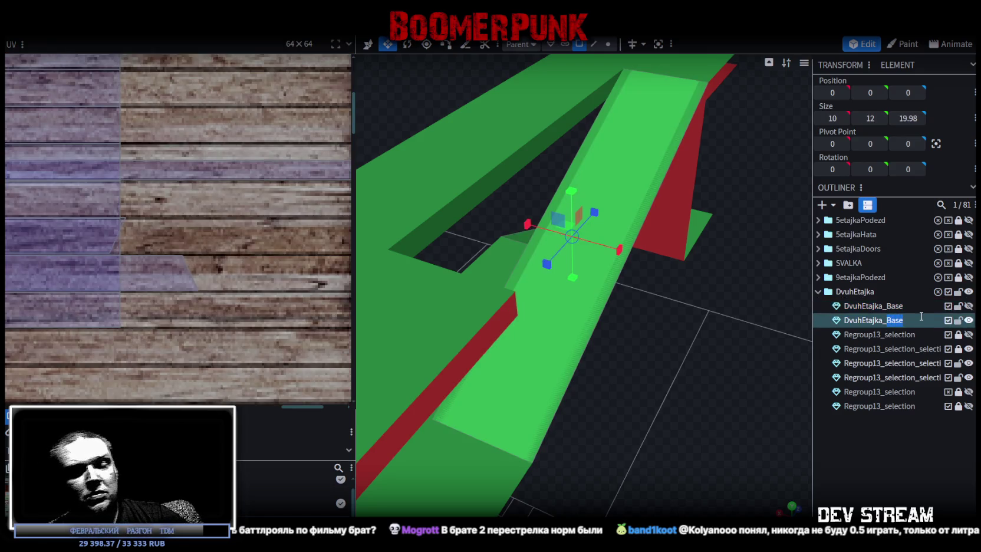
text(Strz)
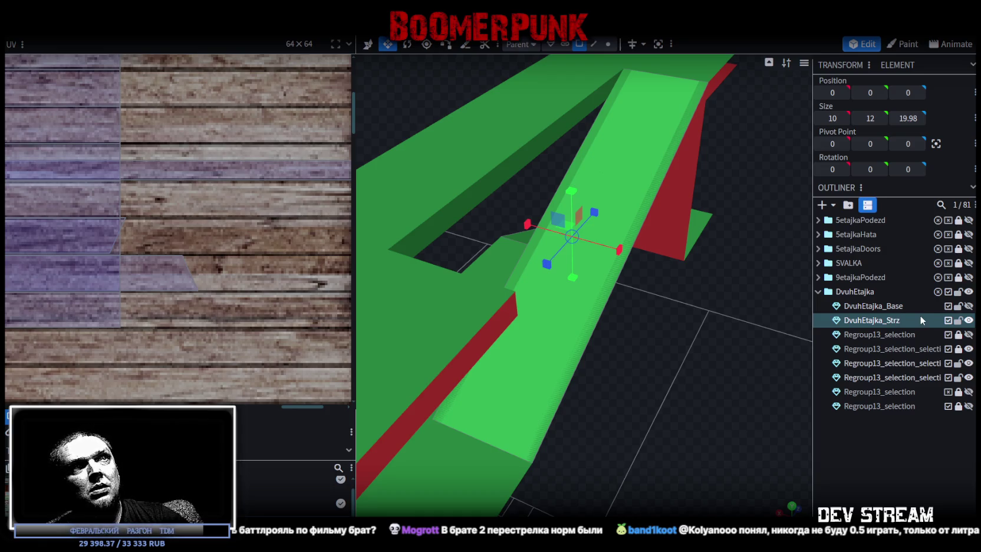
key(Return)
Lock DvuhEtajka_Strz and toggle the Regroup13 pieces' visibility to identify them
click(969, 348)
click(969, 348)
click(969, 321)
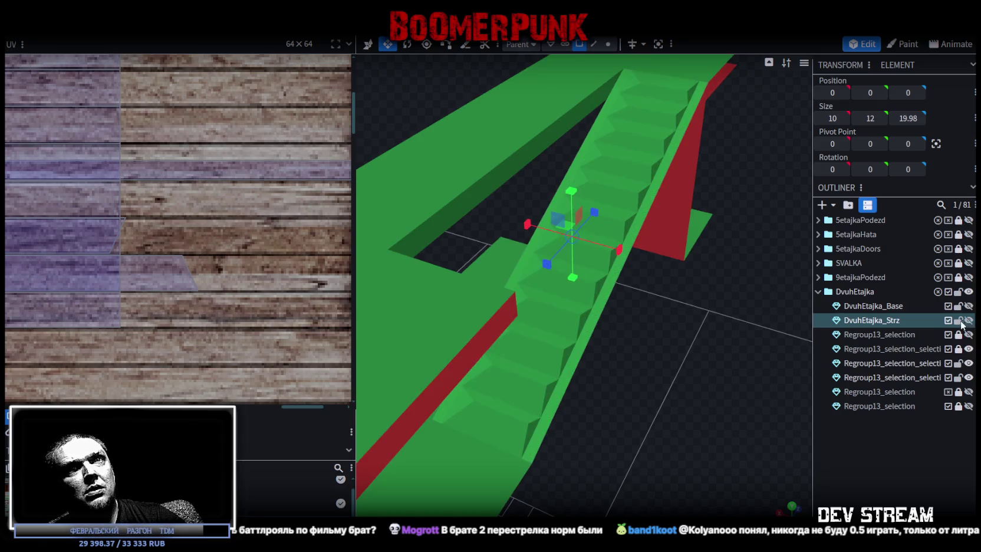
click(958, 320)
click(969, 350)
click(968, 349)
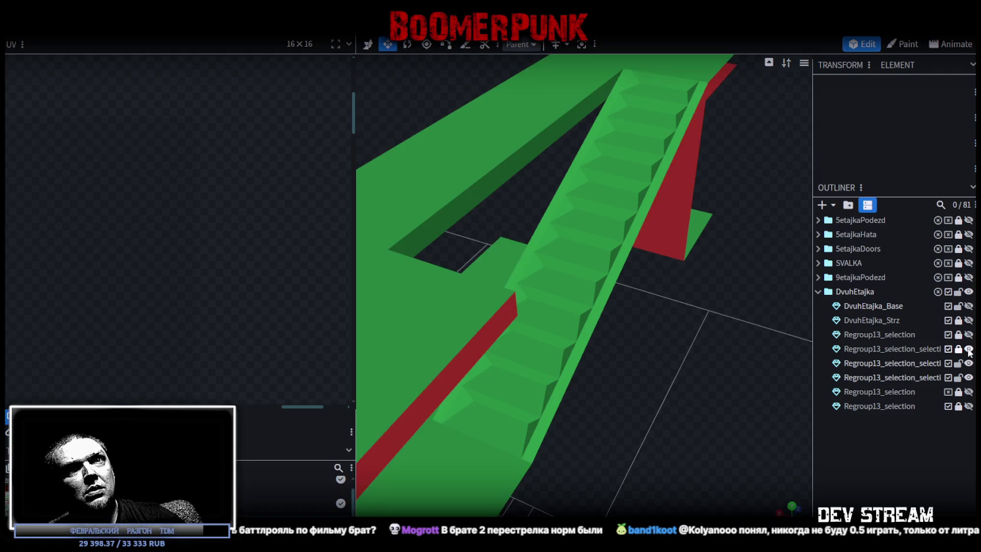
click(968, 363)
click(968, 363)
click(968, 377)
click(969, 377)
Merge the two Regroup13 meshes, name the result DvuhEtajka_Mesh, and place it under DvuhEtajka_Strz
click(926, 363)
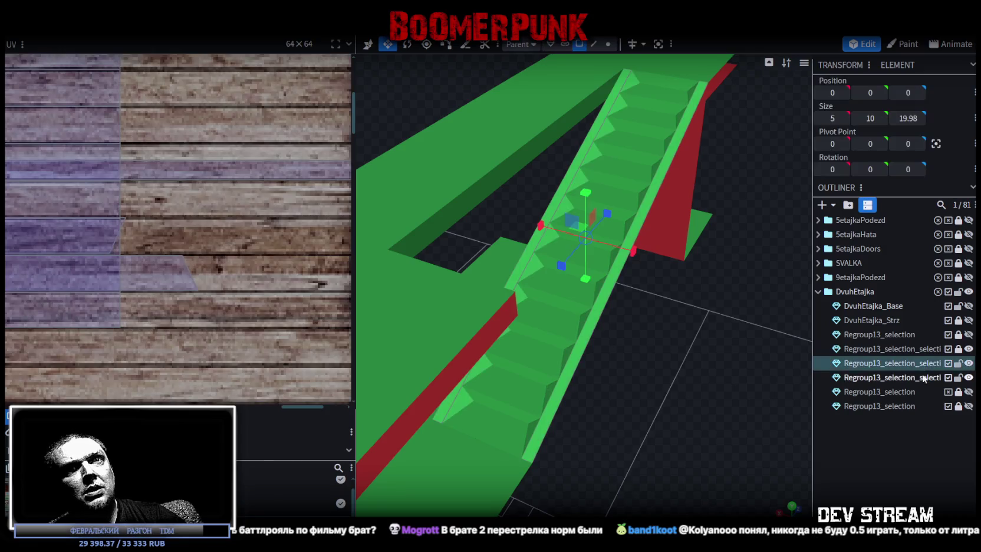
ctrl+click(922, 376)
right_click(921, 376)
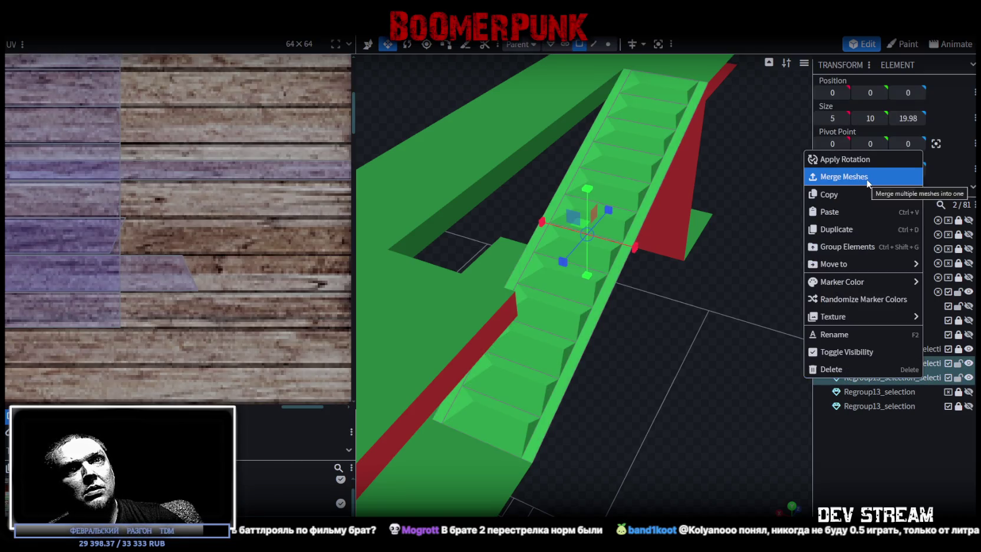
click(874, 176)
double_click(887, 363)
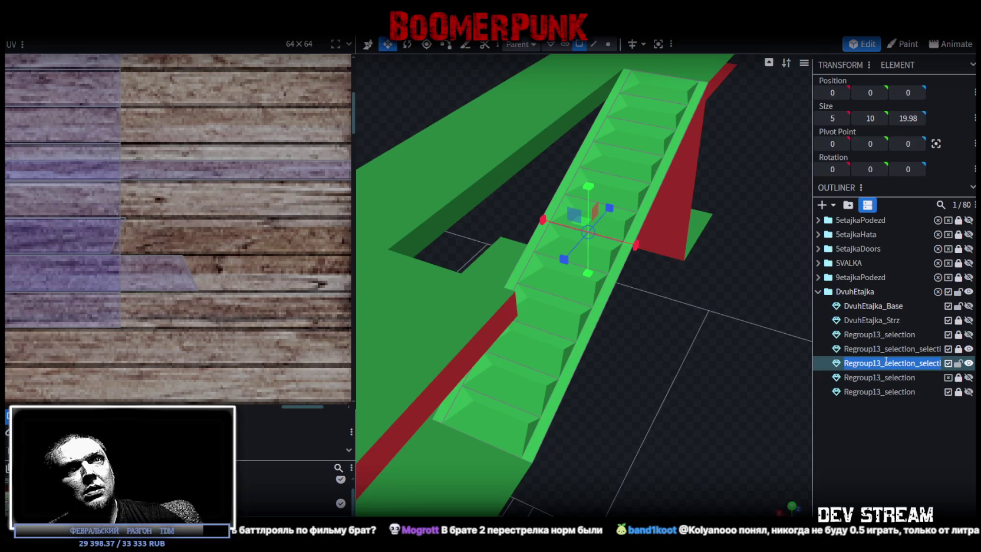
text(DvuhEtajka_Base)
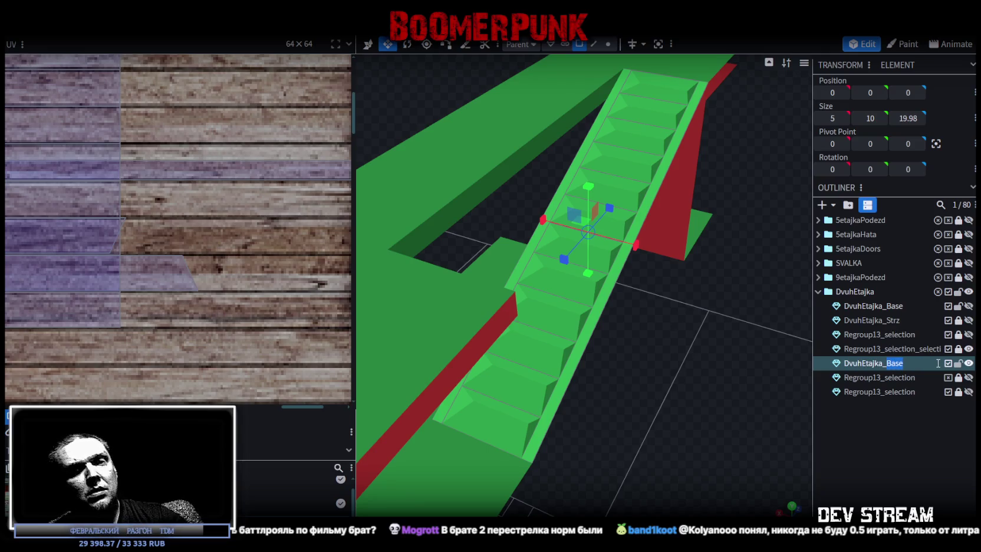
text(Mesh)
key(Return)
drag(936, 362, 891, 326)
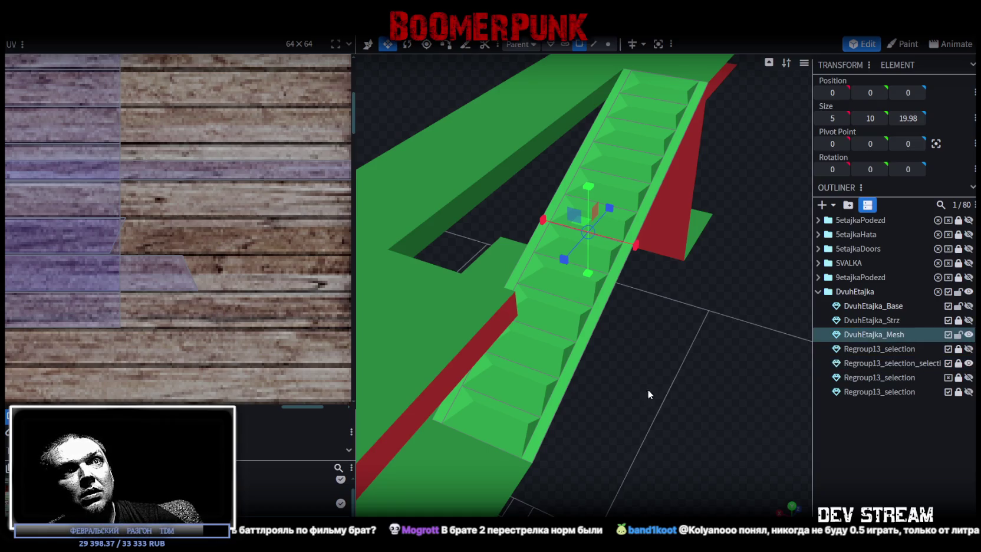
drag(646, 387, 847, 404)
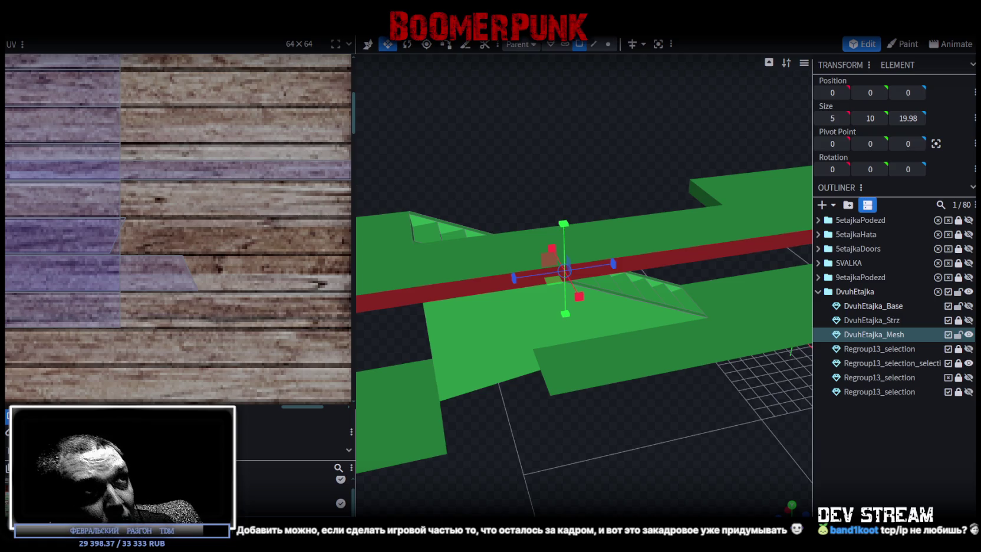
mouse_move(634, 405)
mouse_down()
mouse_move(644, 460)
mouse_move(619, 480)
mouse_move(723, 489)
mouse_move(554, 487)
mouse_move(642, 424)
mouse_up()
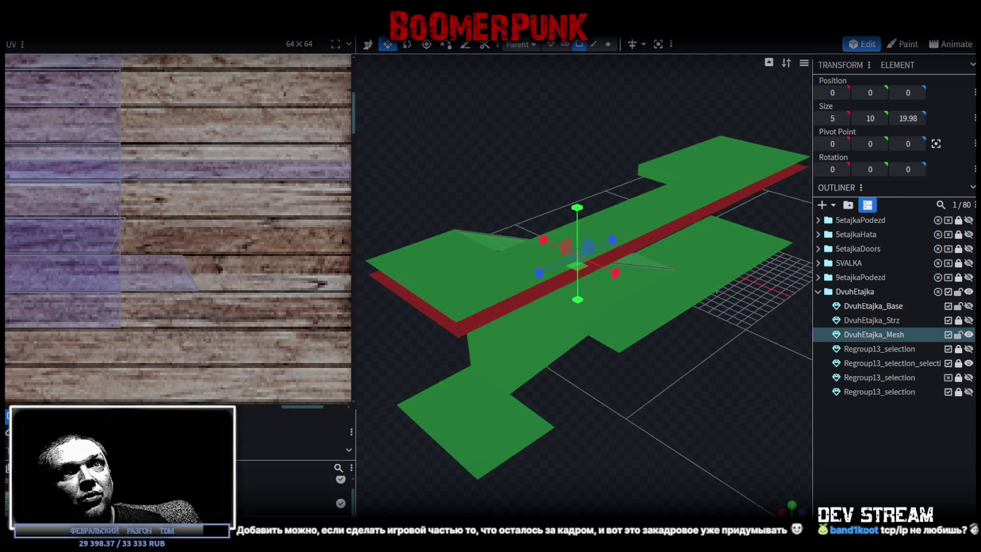
click(958, 335)
Unhide, unlock and select DvuhEtajka_Strz, then copy and paste its sloped ramp face
click(969, 320)
click(959, 320)
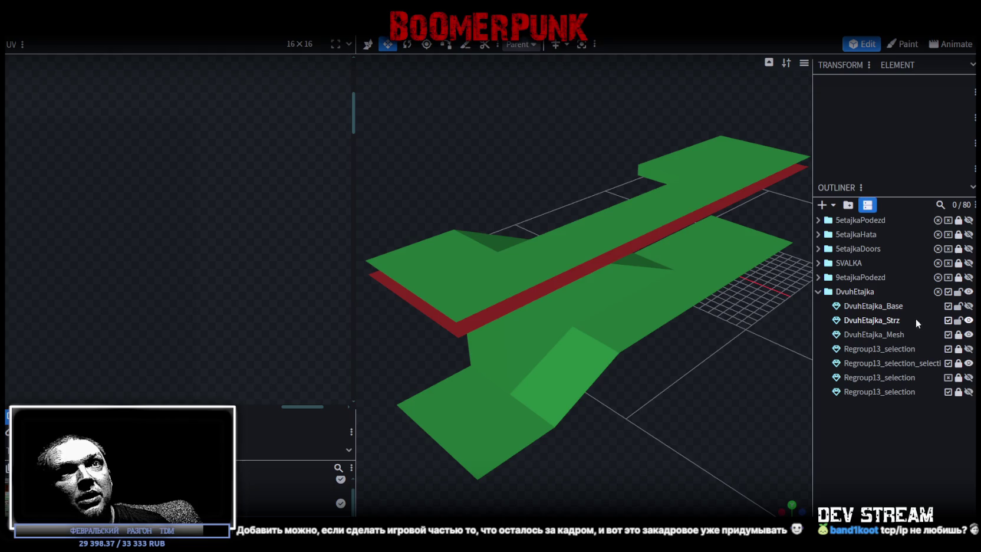
click(917, 320)
click(564, 392)
right_click(574, 363)
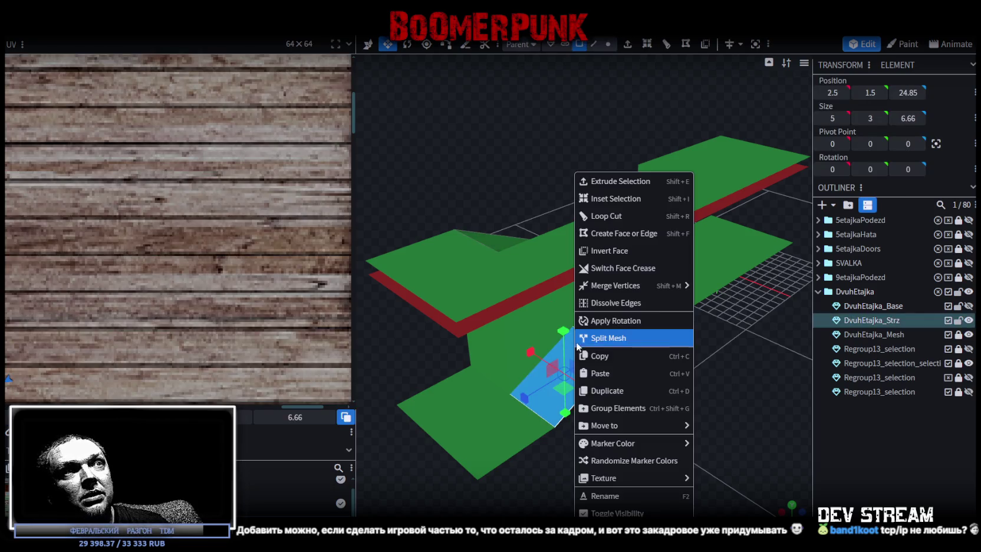
click(610, 357)
right_click(579, 340)
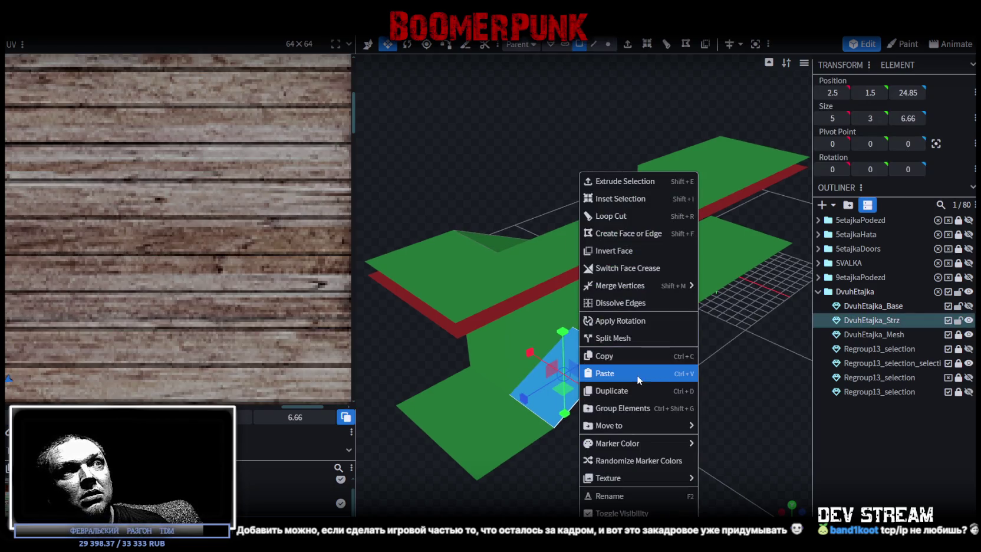
click(637, 374)
click(659, 385)
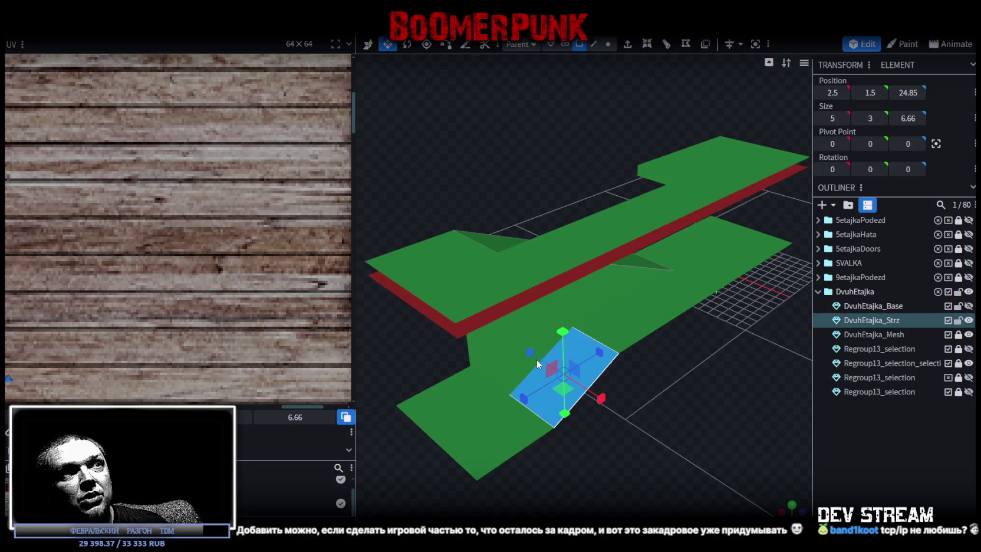
Split the pasted face into DvuhEtajka_Strz_selection, lock and hide the original stairs, then switch to Steam
right_click(580, 349)
click(625, 337)
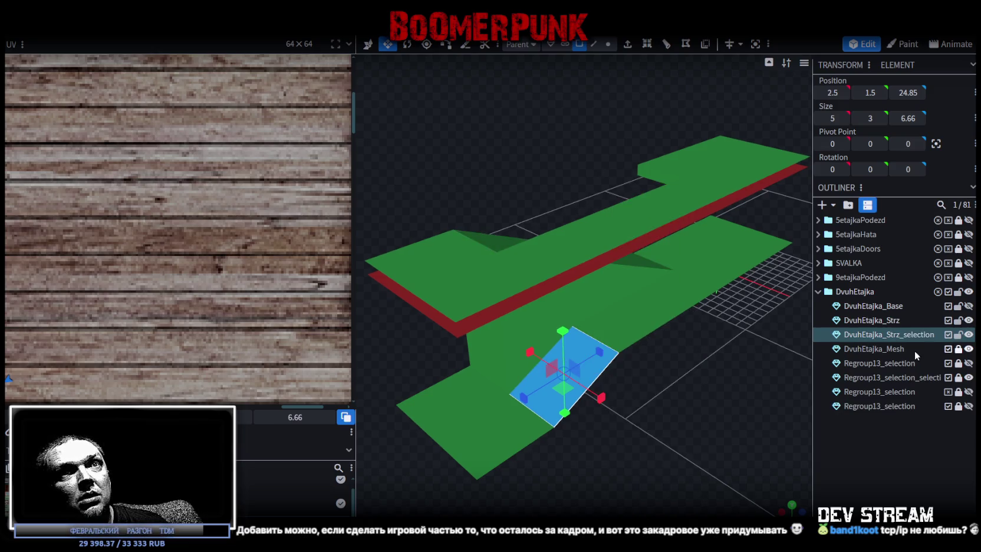
click(957, 320)
click(968, 320)
mouse_move(737, 377)
mouse_down()
mouse_move(580, 416)
mouse_move(725, 391)
mouse_up()
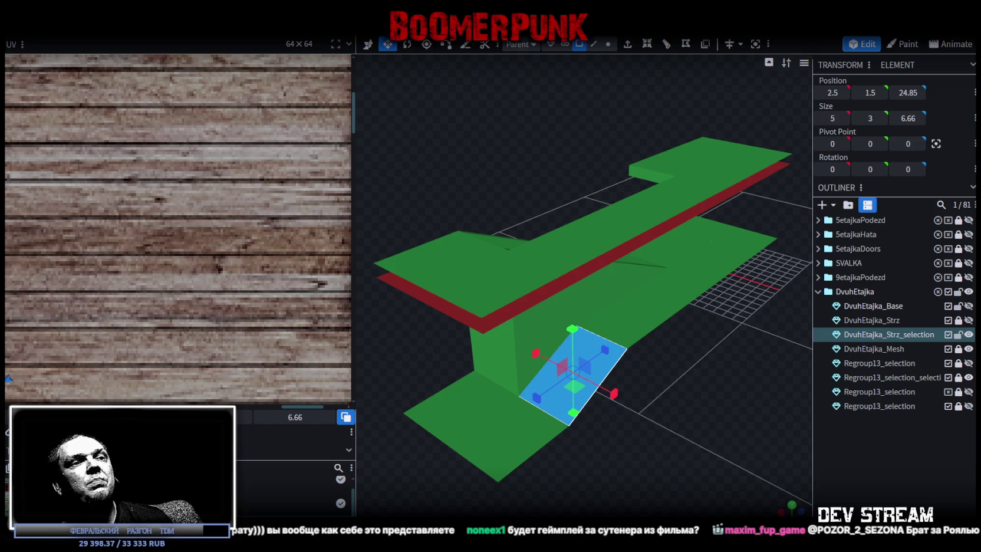
key(alt+Tab)
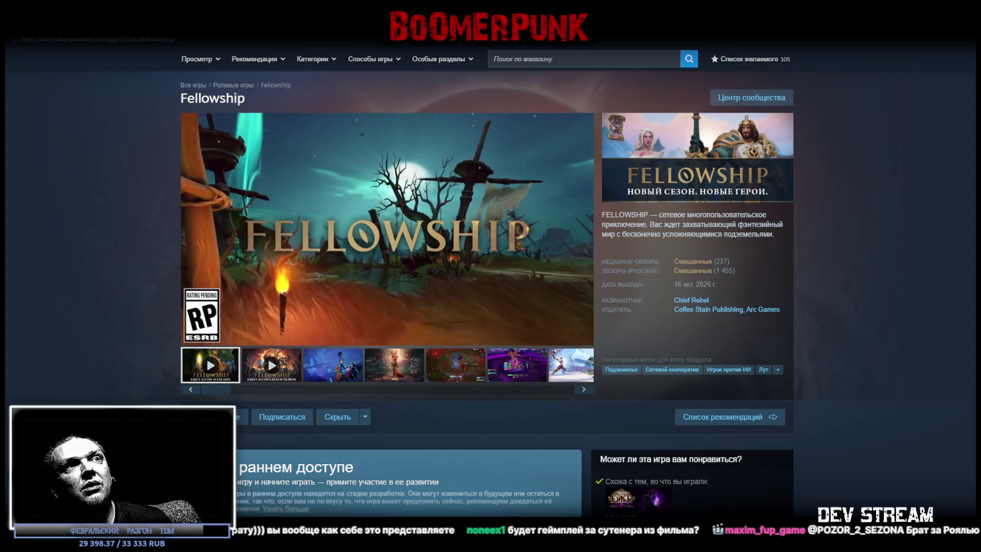
Watch the first Fellowship trailer fullscreen, then move to the second trailer in the gallery
mouse_move(387, 230)
click(585, 334)
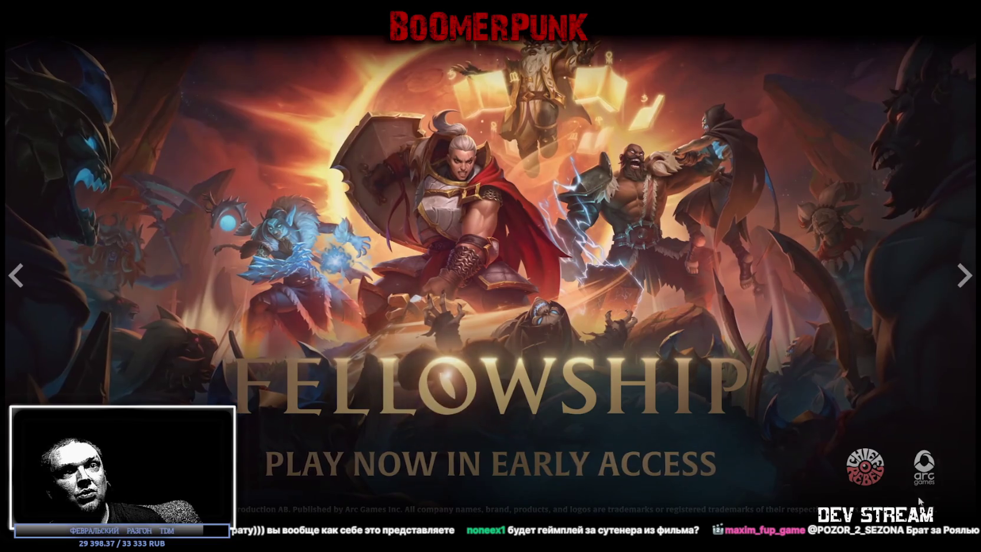
key(Escape)
click(269, 365)
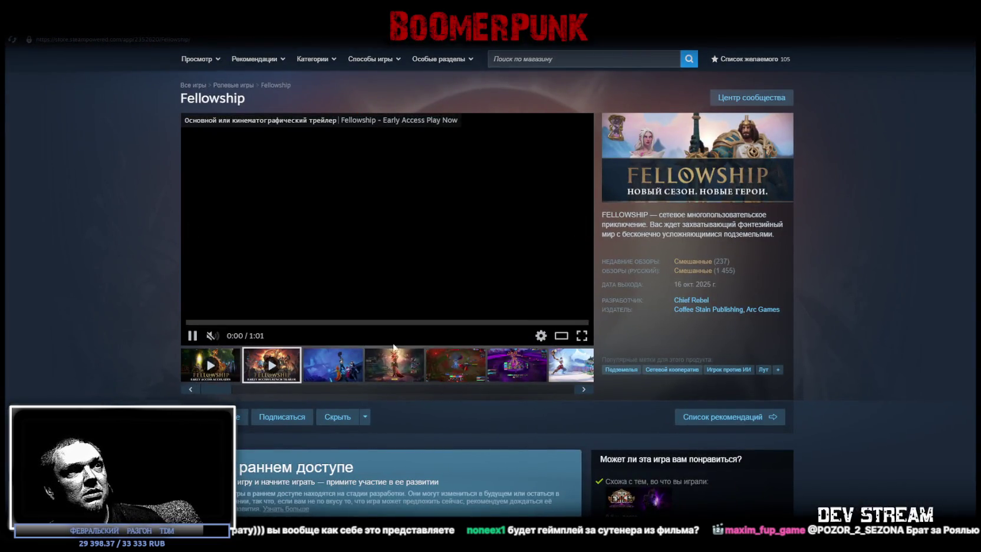
click(508, 375)
drag(213, 390, 603, 392)
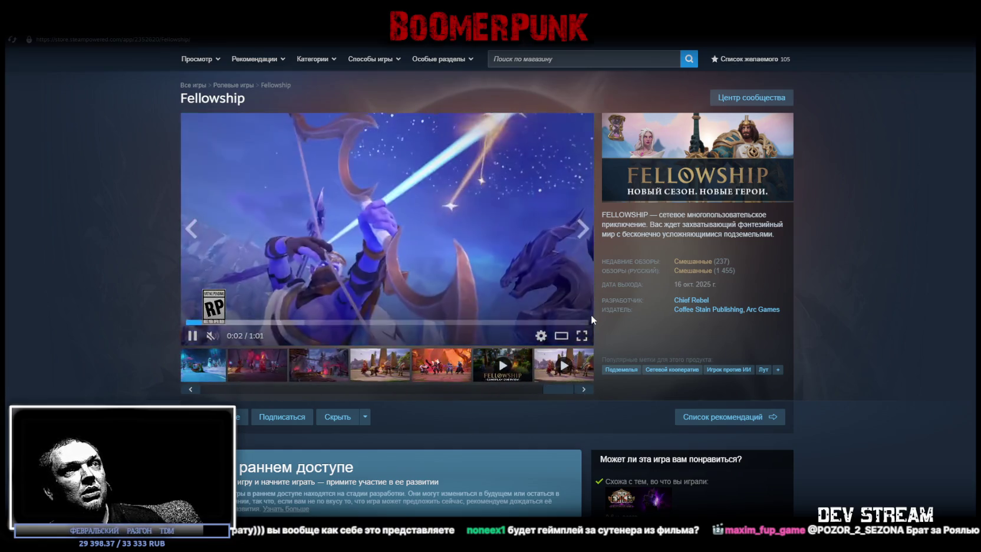
Watch the second trailer fullscreen, skipping to the boss-fight footage, then shrink the Steam window
click(582, 336)
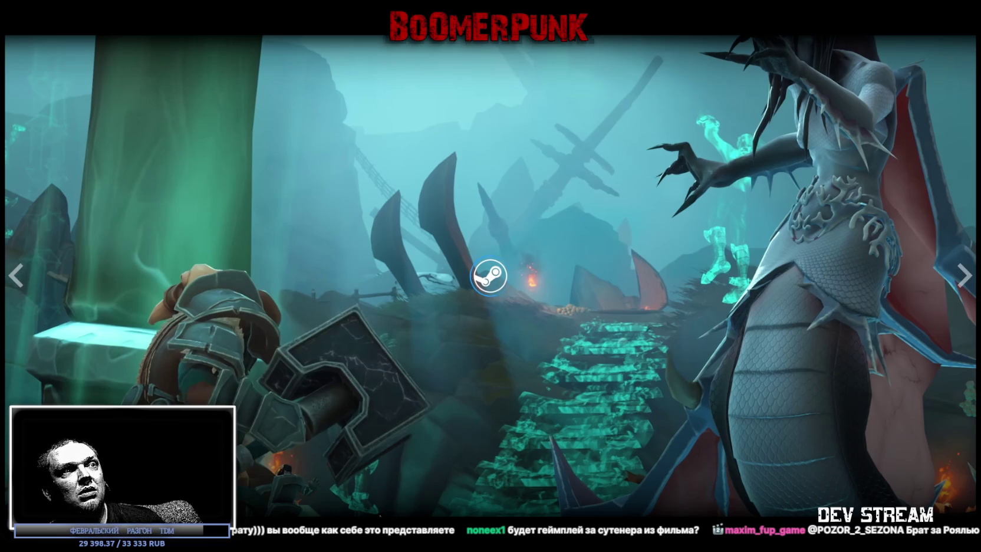
click(354, 519)
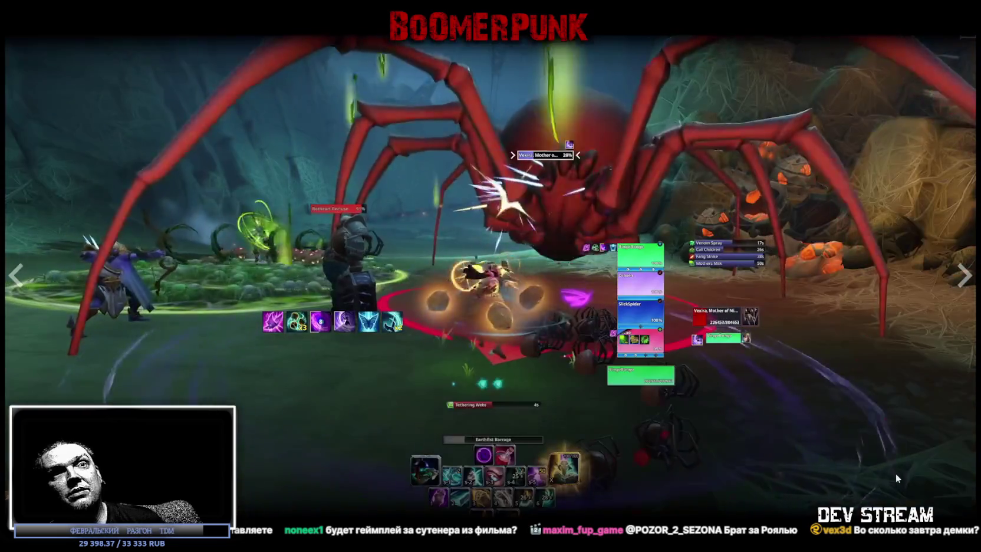
key(Escape)
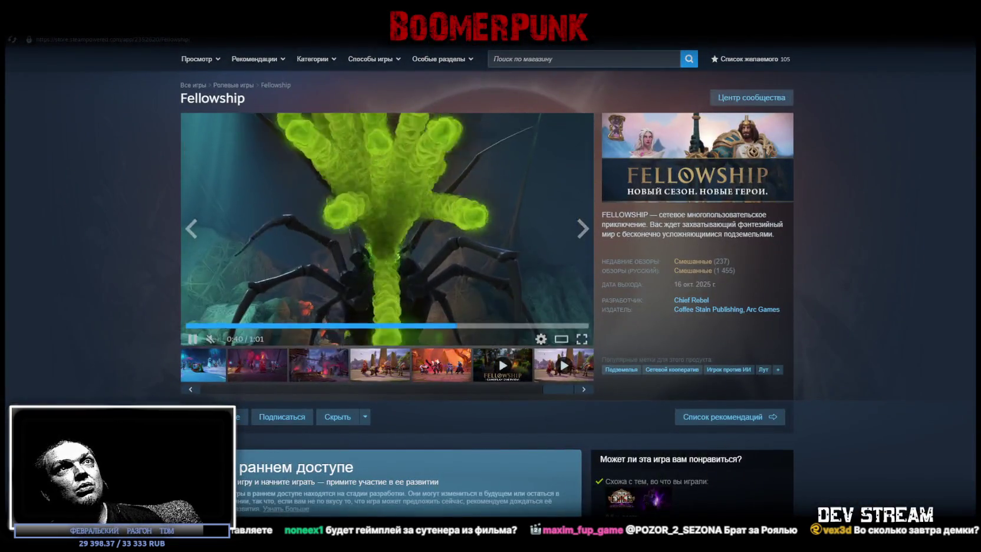
drag(377, 38, 377, 102)
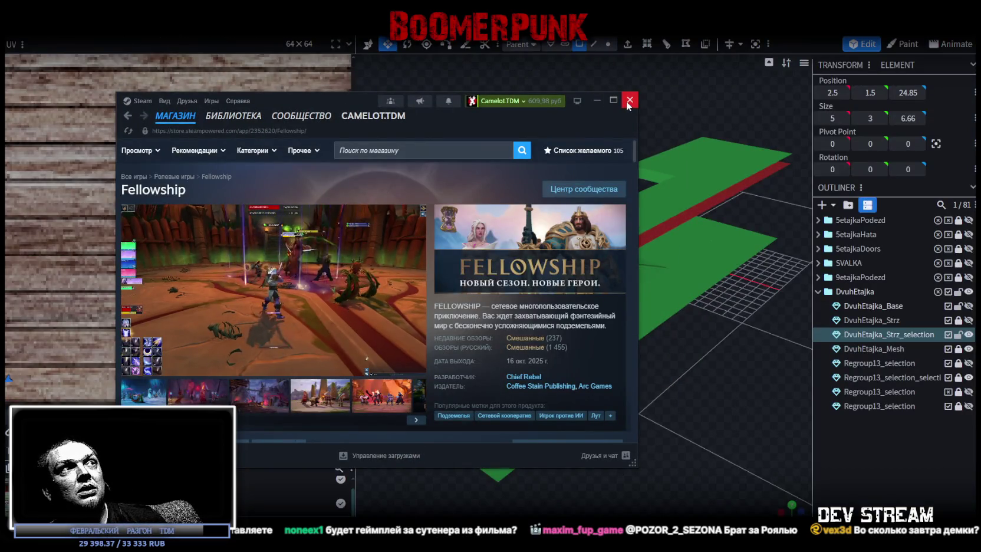
Go to the Steam library home and reposition the Steam window as a smaller floating window
click(614, 100)
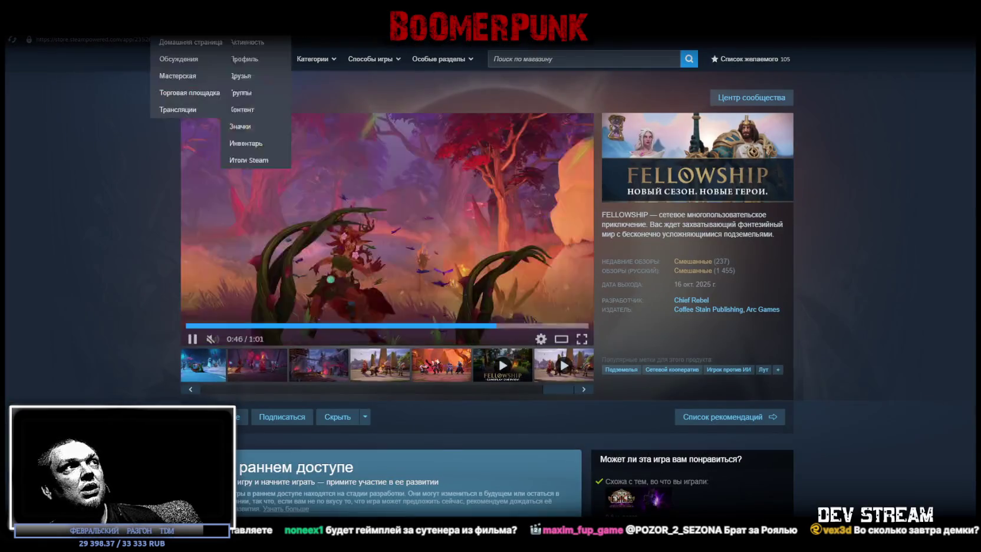
click(125, 41)
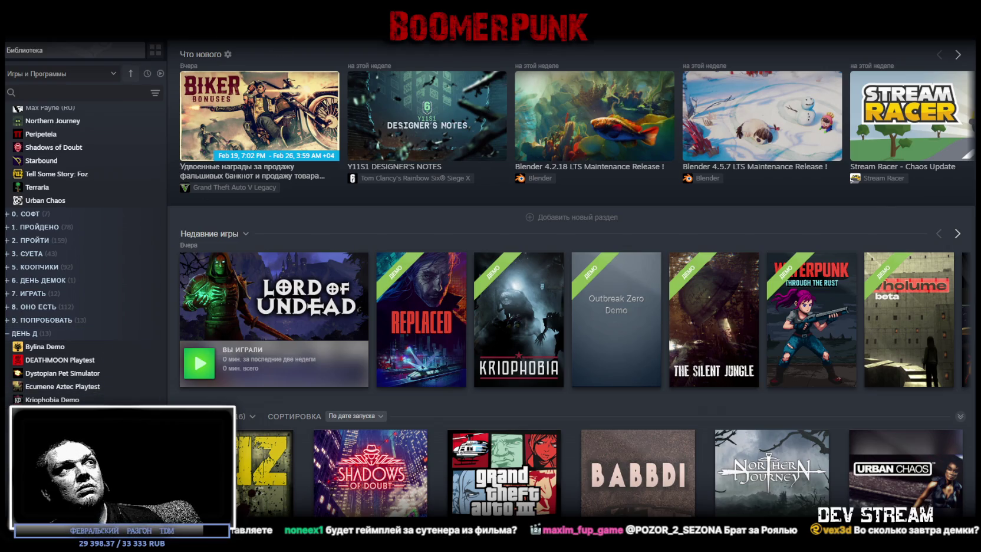
mouse_move(519, 18)
mouse_down()
mouse_move(535, 62)
mouse_move(562, 52)
mouse_up()
scroll(330, 295, down, 1)
scroll(341, 248, down, 4)
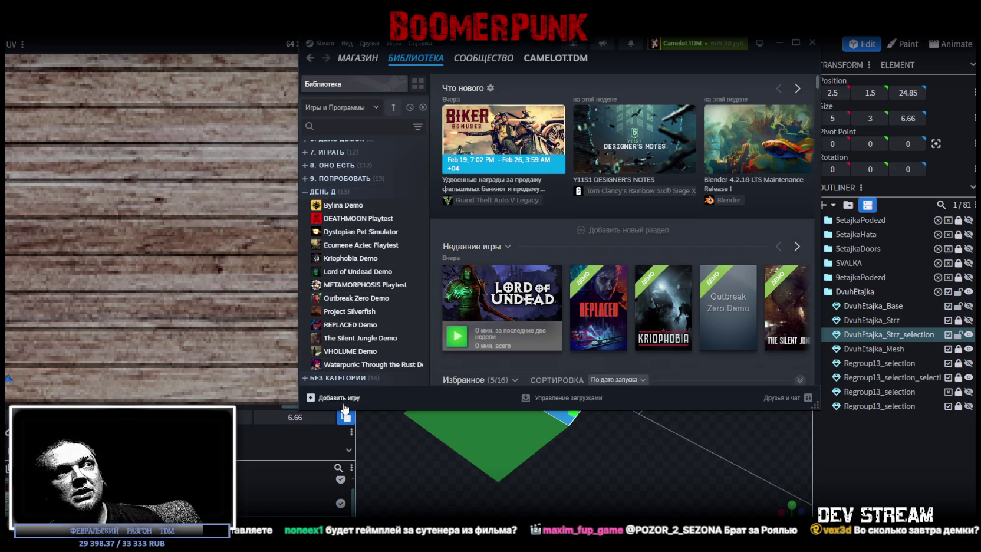
mouse_move(508, 43)
mouse_down()
mouse_move(497, 49)
mouse_move(980, 63)
mouse_up()
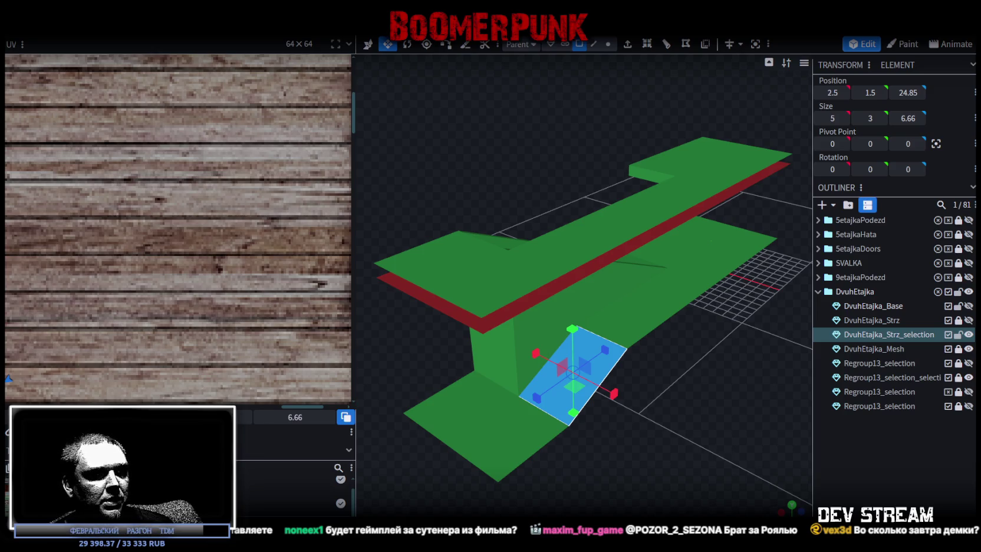
Bring the Steam library back over the editor and open Dystopian Pet Simulator's page
key(alt+Tab)
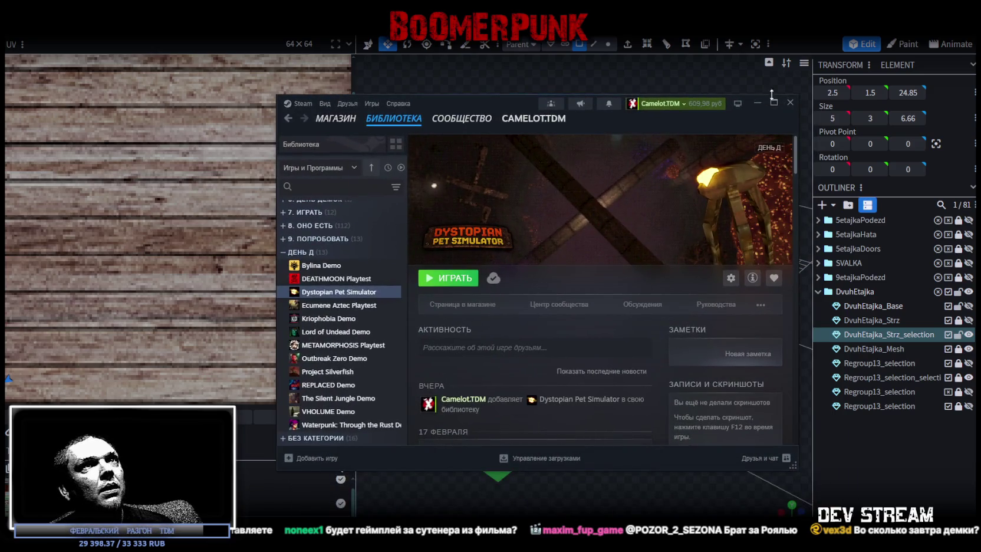
key(super+Up)
click(202, 252)
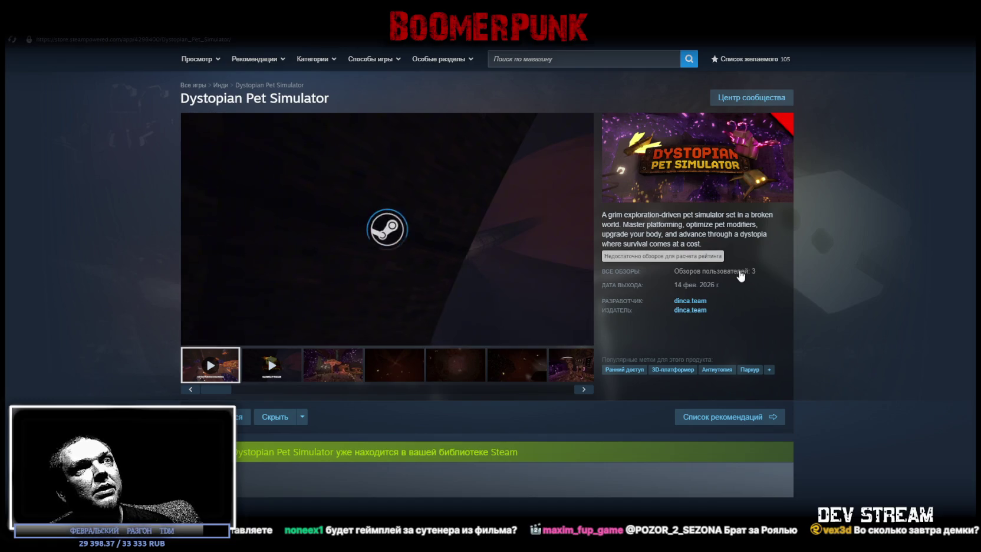
Jump to Dystopian Pet Simulator's user reviews and scroll through the 16 reviews
click(740, 273)
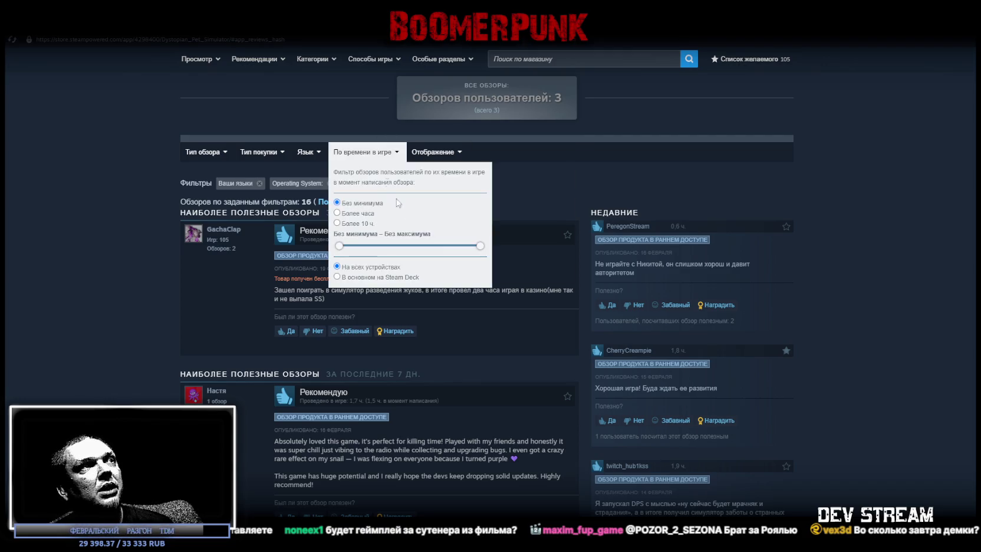
scroll(457, 280, down, 2)
scroll(453, 278, down, 1)
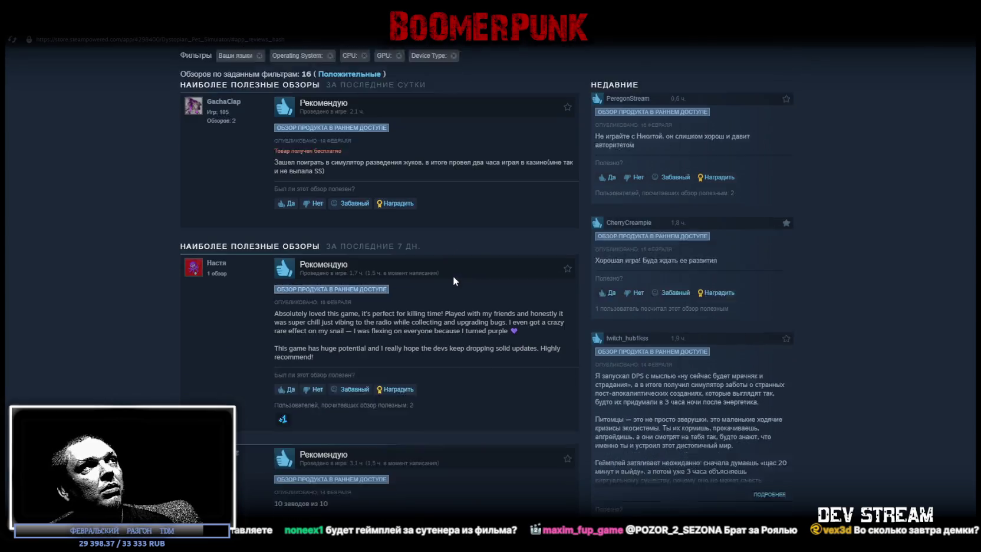
scroll(453, 275, down, 1)
scroll(452, 274, down, 3)
scroll(452, 272, down, 3)
scroll(451, 273, down, 3)
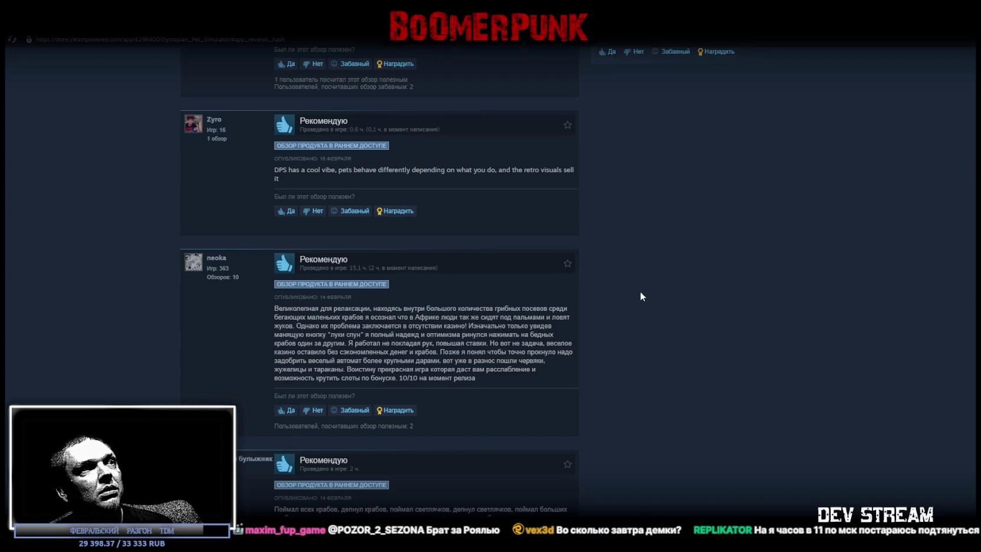
scroll(631, 298, down, 3)
scroll(589, 301, down, 3)
scroll(554, 288, down, 4)
scroll(541, 287, down, 3)
scroll(541, 289, up, 3)
scroll(540, 312, up, 3)
scroll(538, 325, up, 3)
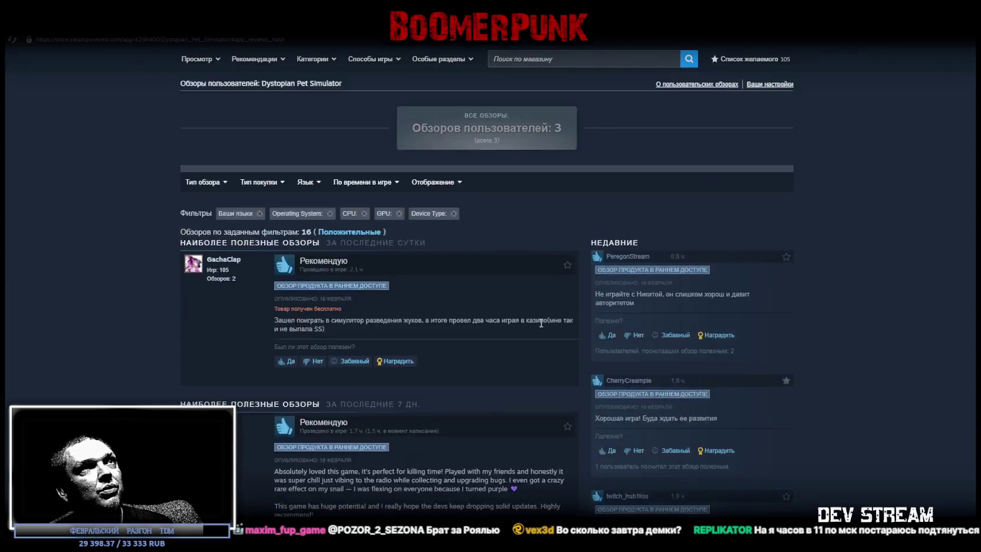
scroll(540, 323, up, 3)
scroll(540, 323, down, 4)
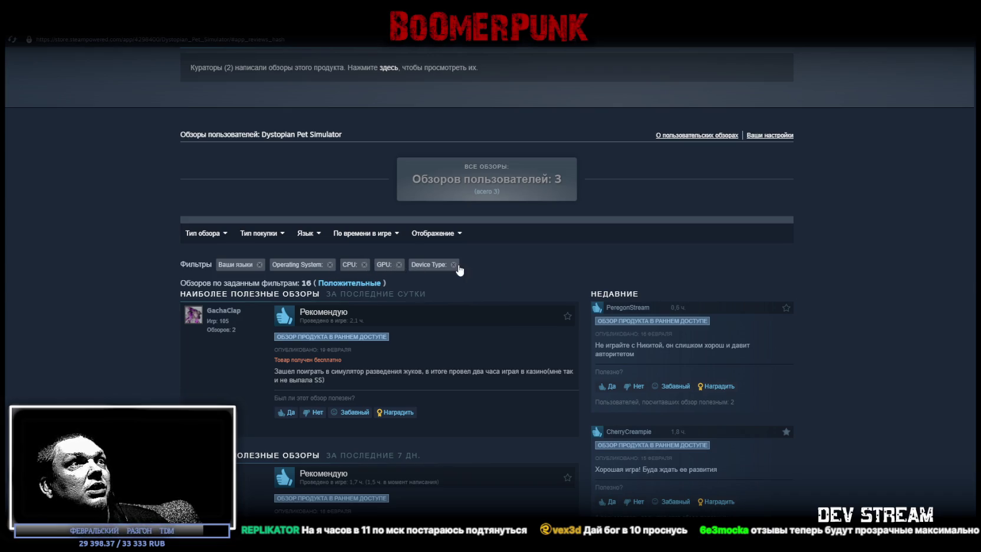
mouse_move(203, 233)
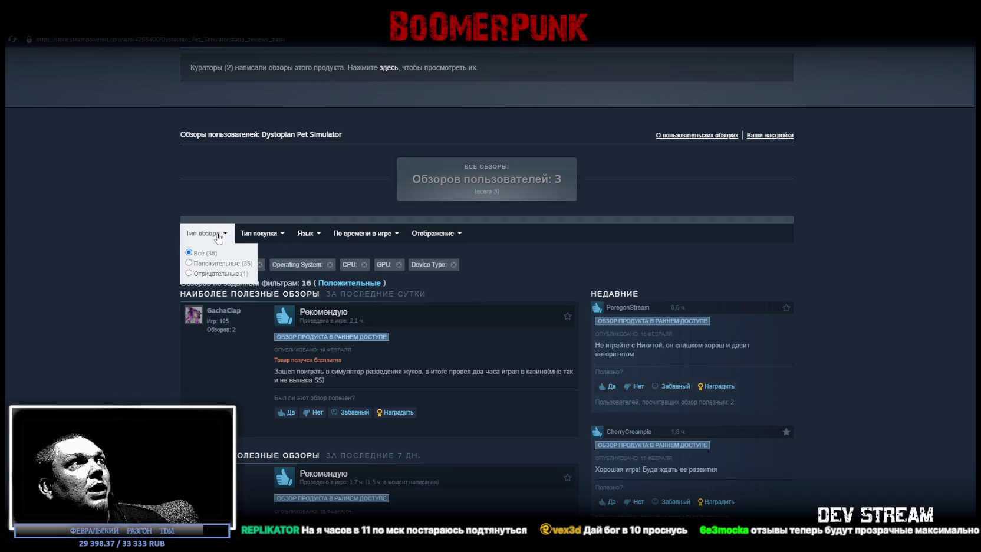
click(201, 275)
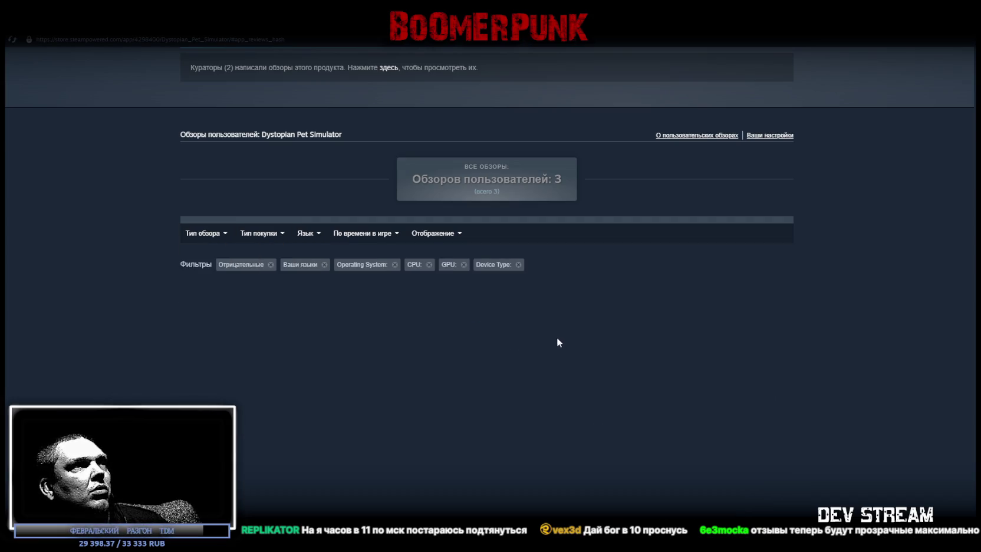
click(324, 264)
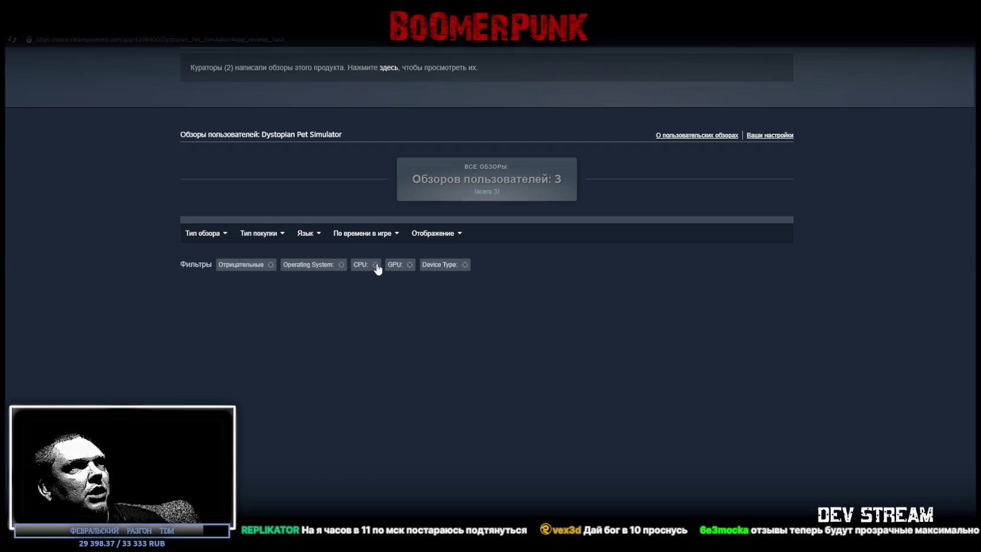
triple_click(409, 269)
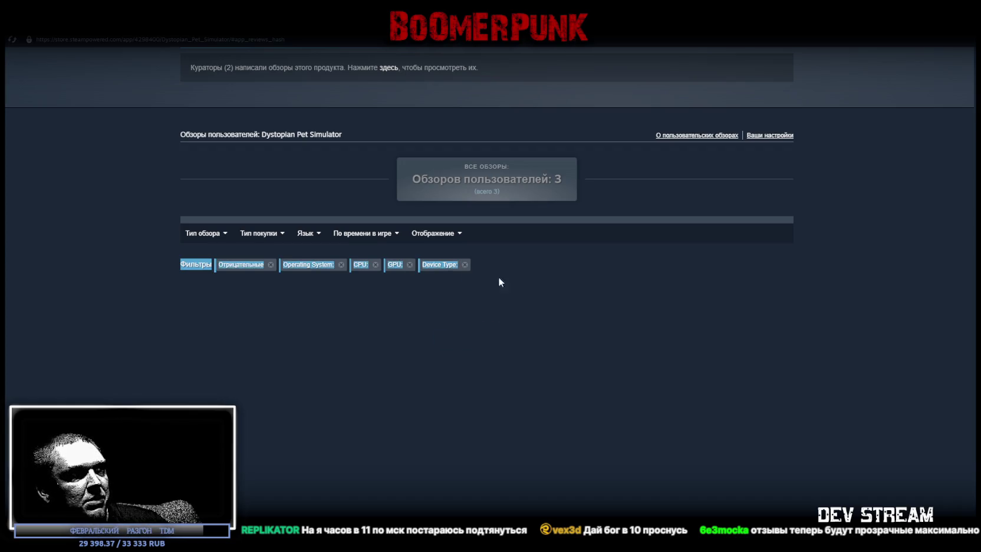
click(579, 275)
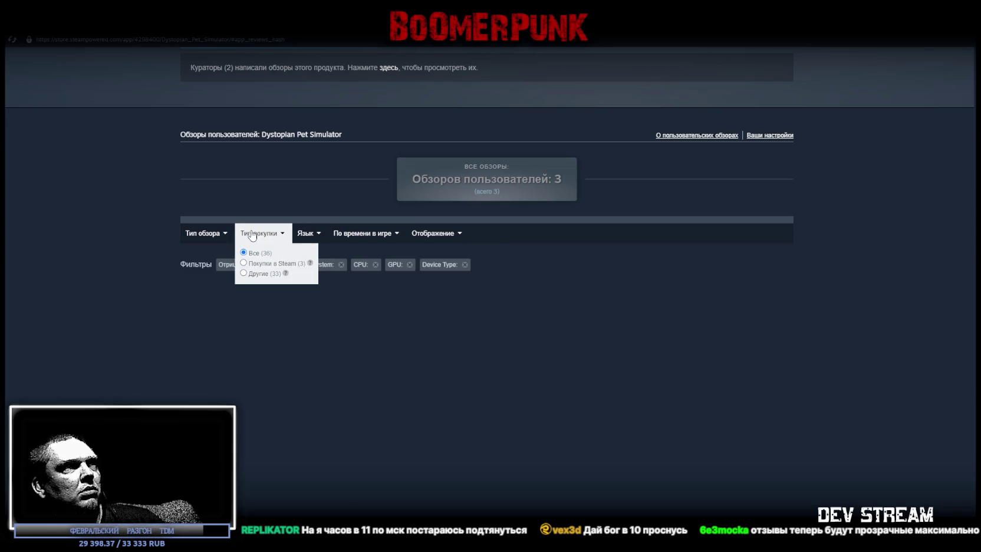
mouse_move(261, 232)
click(252, 266)
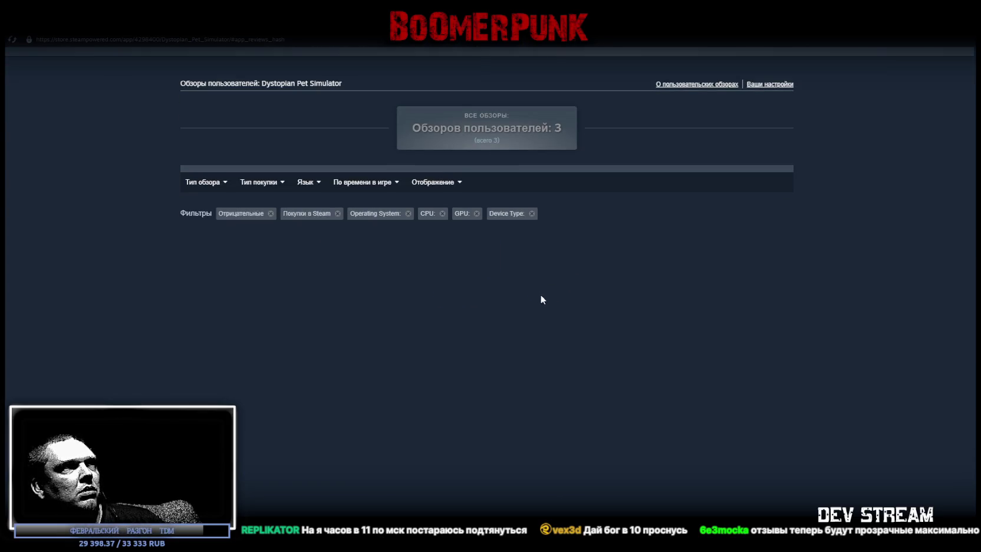
click(270, 213)
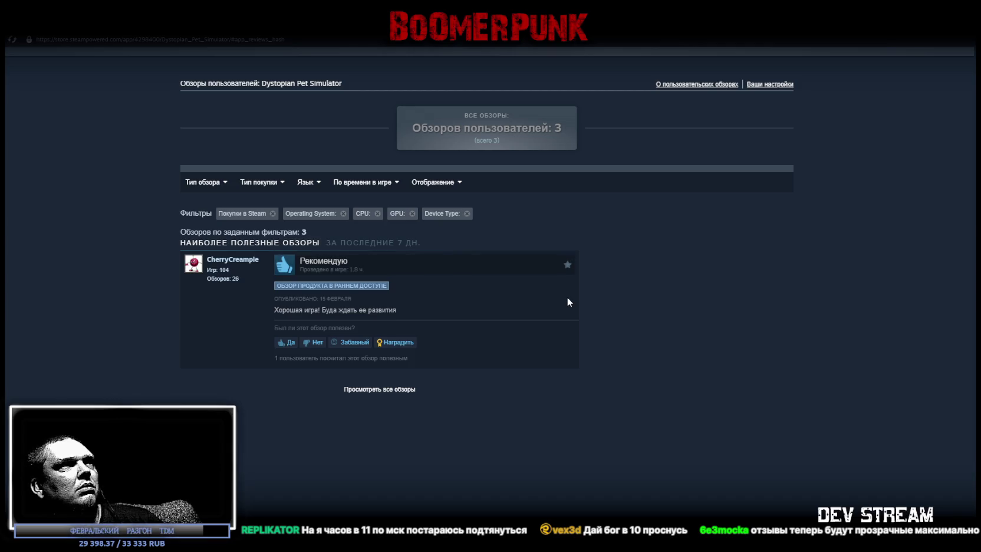
scroll(430, 298, up, 2)
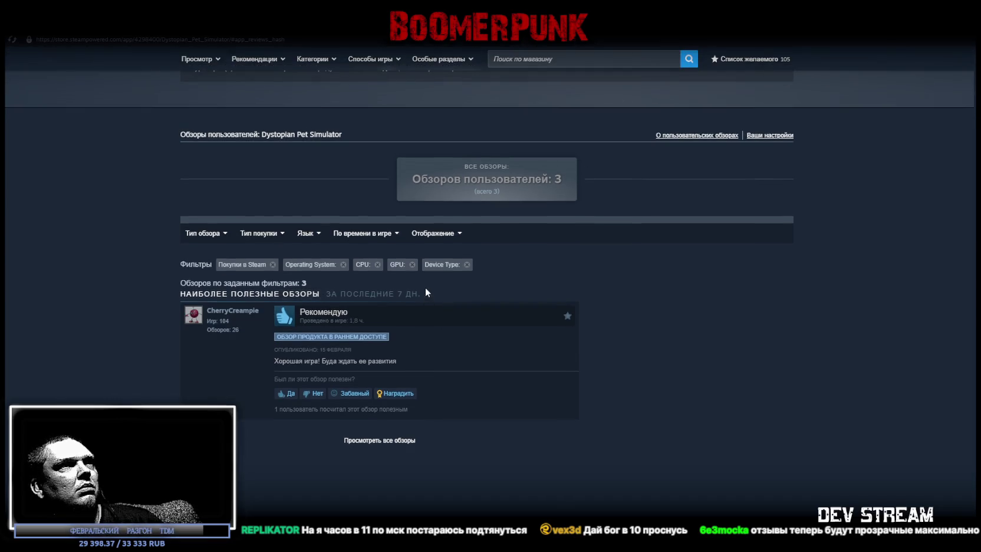
triple_click(466, 269)
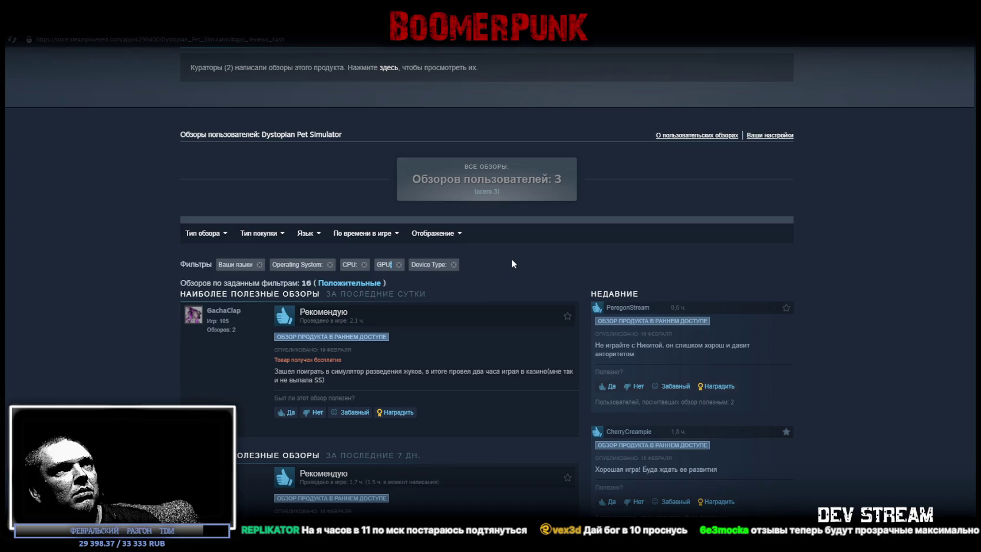
scroll(510, 262, down, 1)
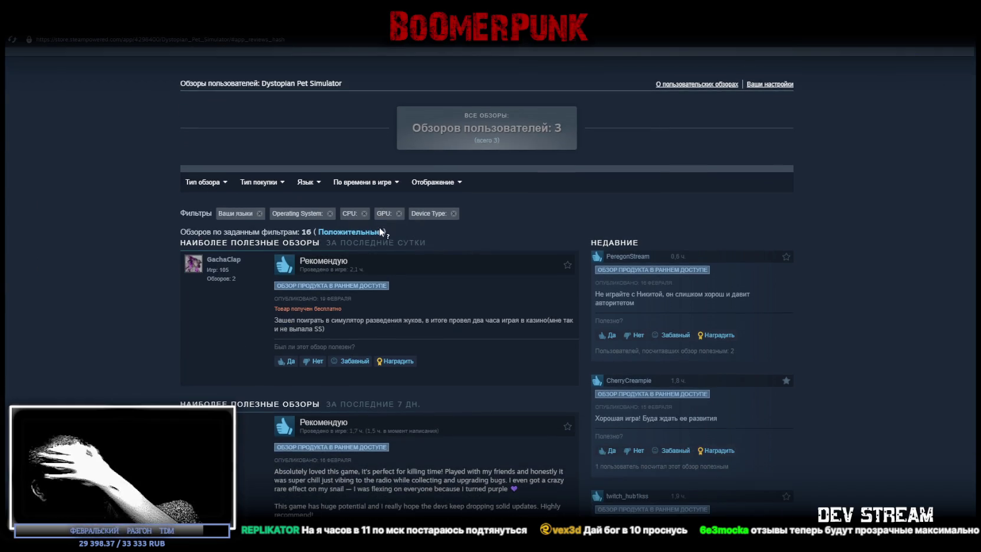
scroll(424, 243, up, 4)
scroll(559, 284, up, 1)
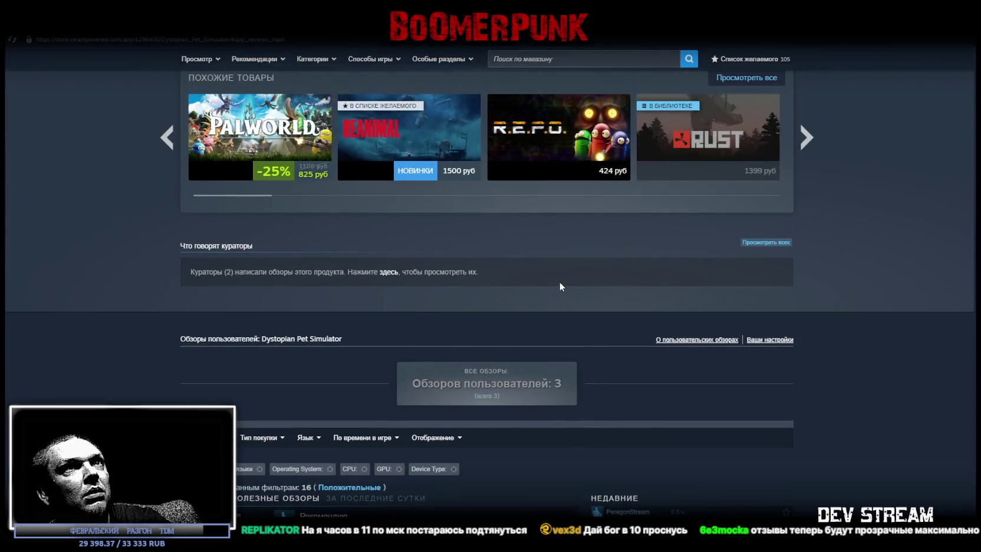
scroll(647, 290, down, 2)
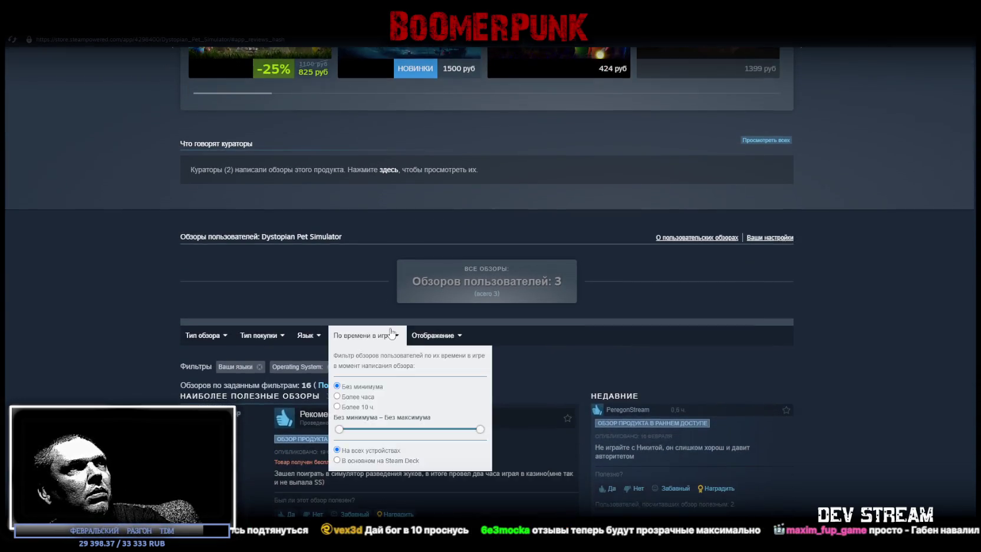
scroll(406, 316, down, 2)
scroll(421, 317, down, 1)
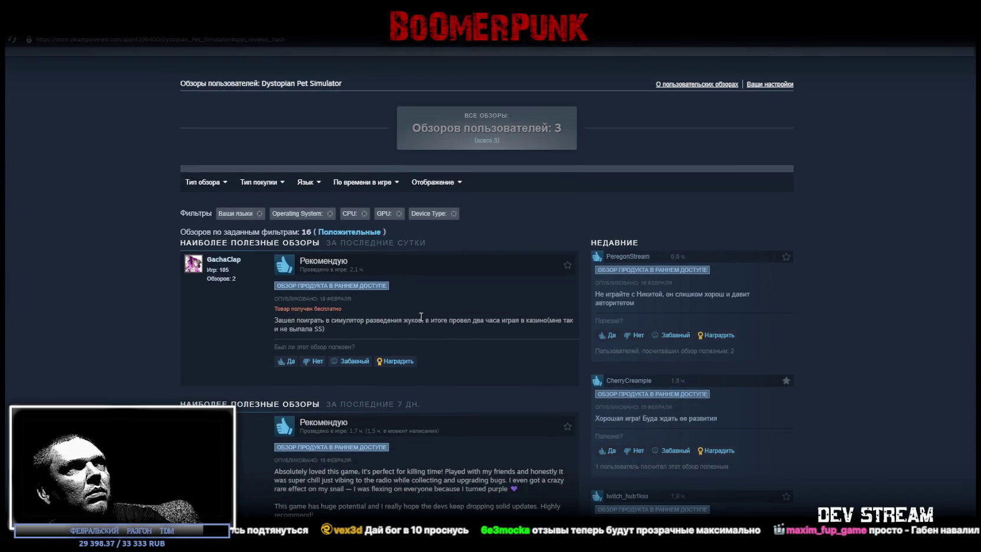
scroll(420, 319, down, 5)
scroll(418, 318, down, 5)
scroll(418, 324, down, 3)
scroll(416, 330, down, 2)
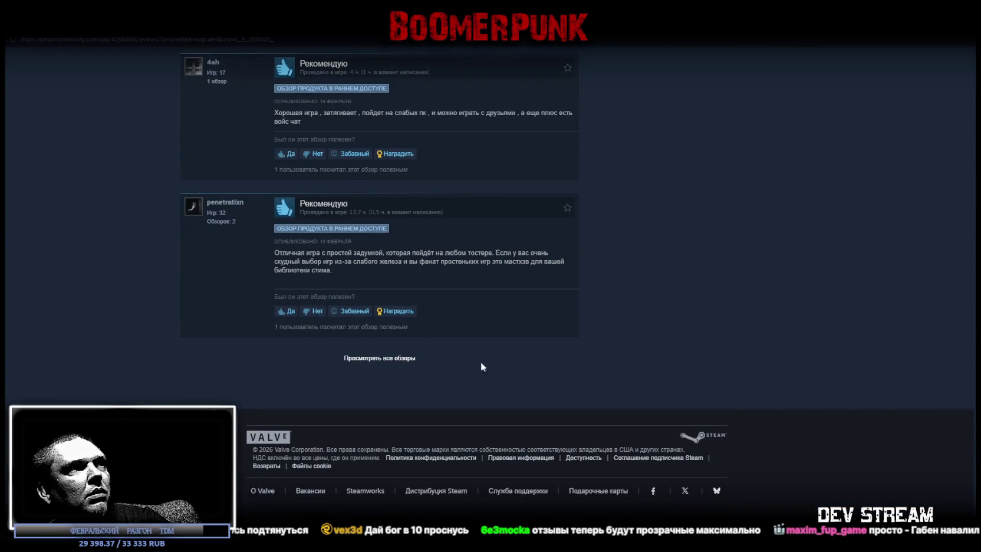
Open all of the game's reviews and filter them to 'Только отрицательные' (negative only)
click(572, 357)
mouse_move(344, 115)
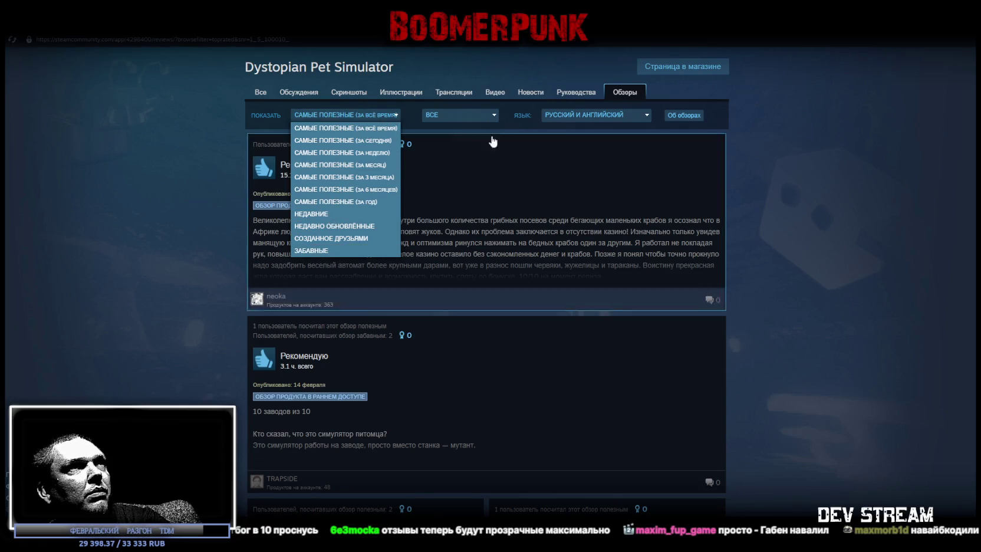
click(477, 116)
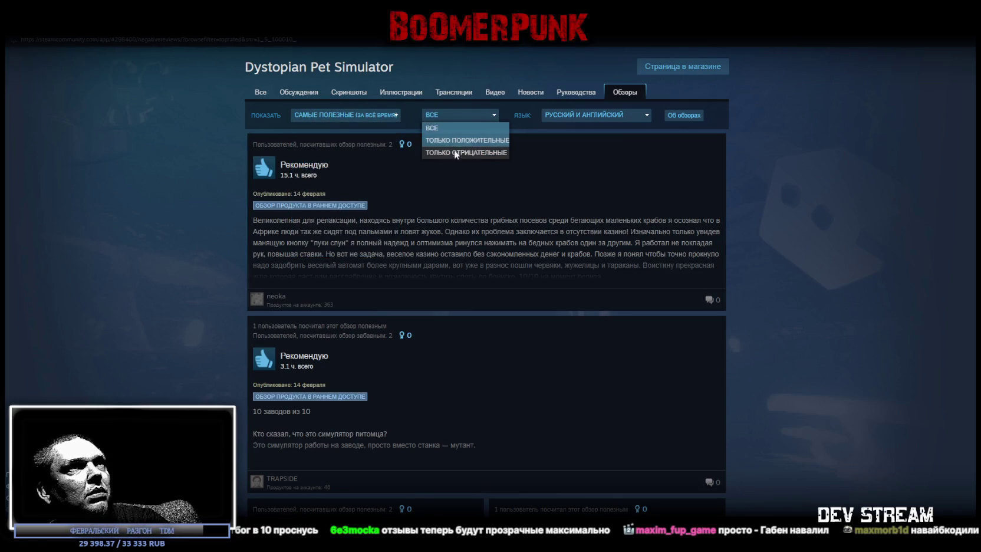
click(466, 155)
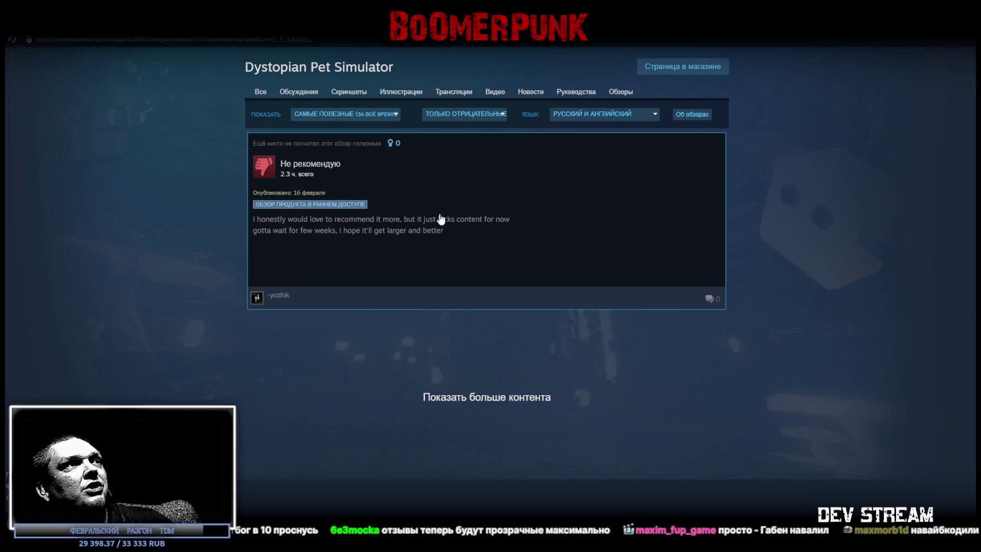
mouse_move(24, 49)
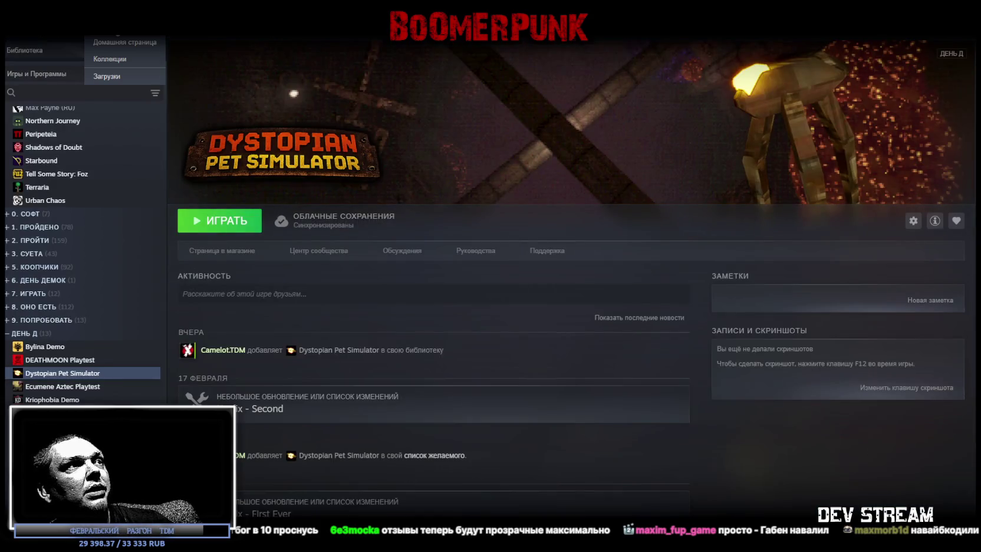
Glance at the store page, then return to the reviews and filter to positive only
click(214, 252)
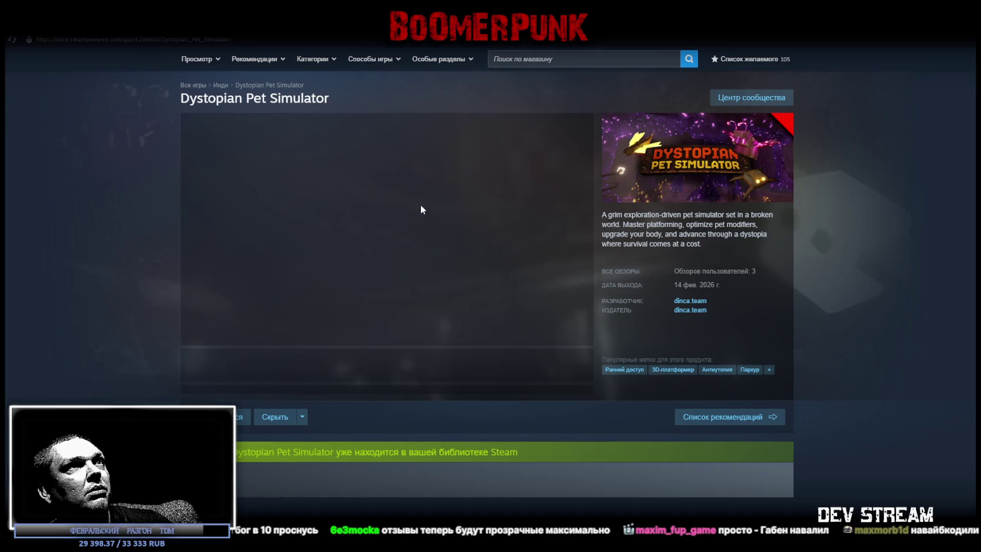
scroll(380, 274, down, 6)
scroll(356, 232, down, 5)
key(alt+Left)
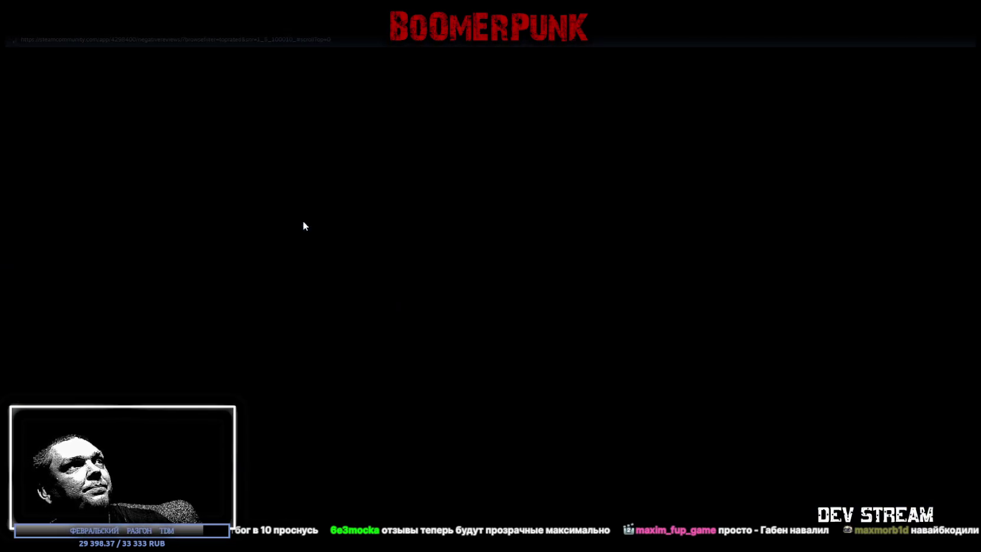
click(500, 121)
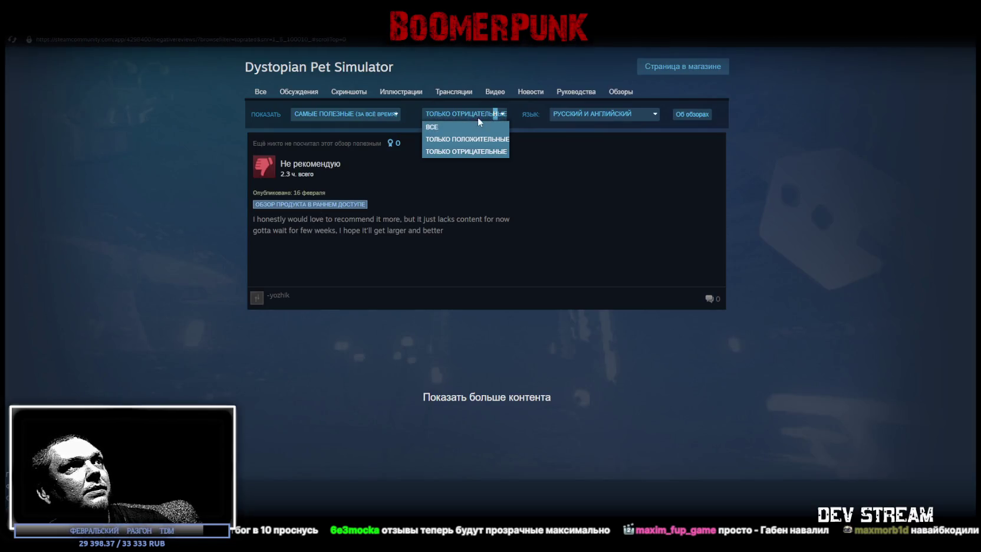
click(452, 140)
scroll(408, 209, down, 3)
scroll(408, 210, up, 3)
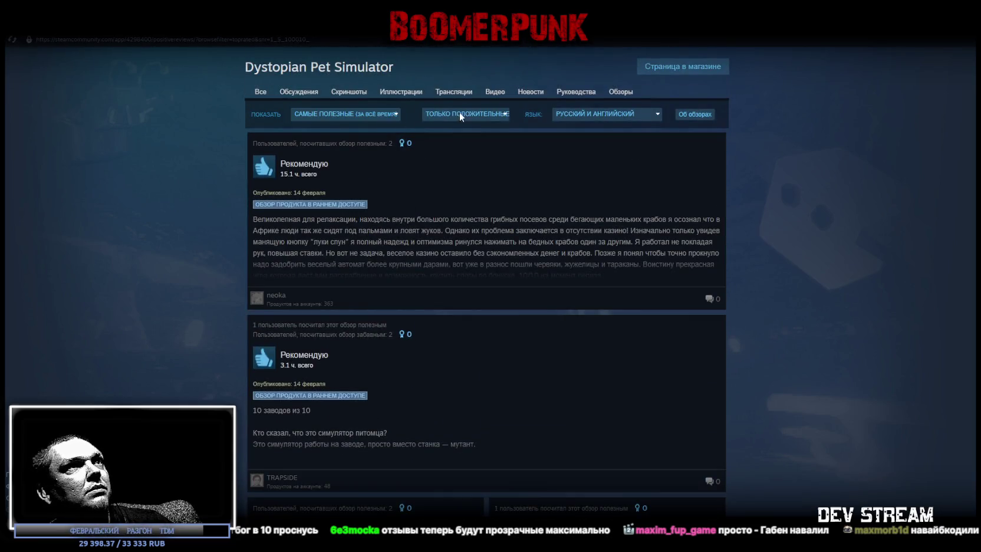
Check the sort options unchanged, scroll the positive reviews, then leave the community hub for the library home
click(393, 116)
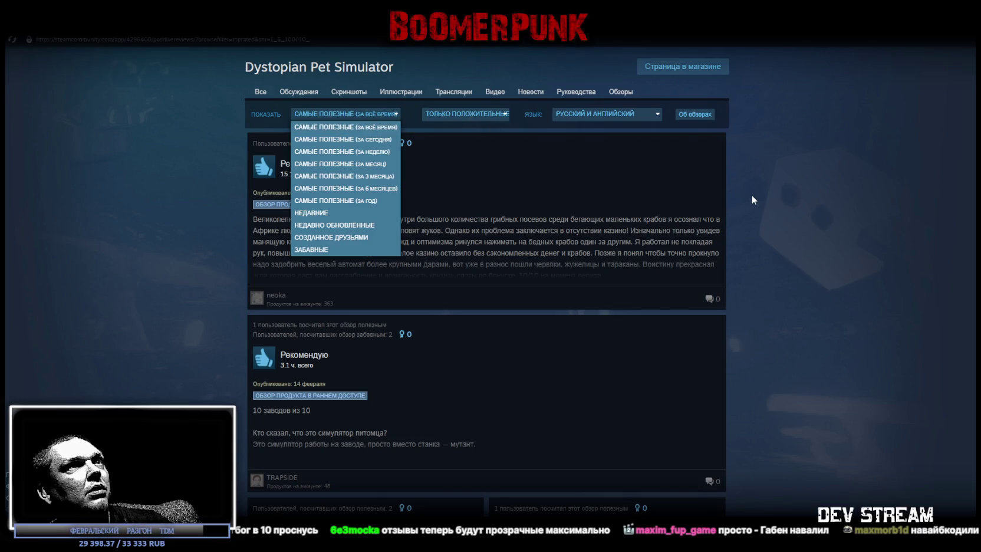
click(781, 187)
scroll(417, 169, down, 3)
scroll(399, 181, down, 3)
scroll(401, 175, down, 3)
scroll(404, 165, down, 3)
scroll(406, 172, down, 3)
scroll(407, 168, down, 3)
scroll(407, 166, down, 3)
scroll(408, 171, down, 3)
scroll(407, 170, down, 3)
scroll(408, 167, down, 3)
scroll(409, 164, down, 3)
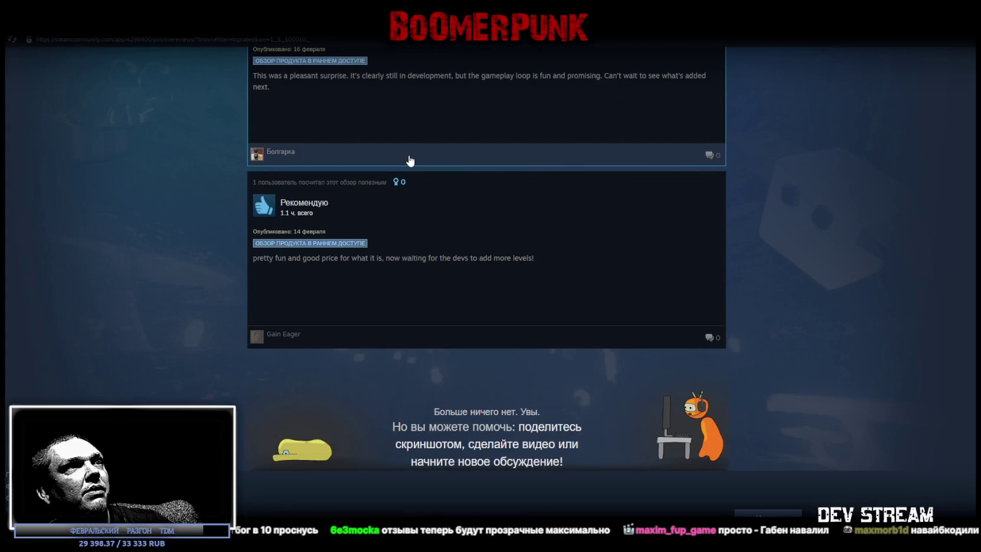
scroll(437, 177, up, 3)
scroll(453, 191, up, 3)
scroll(453, 190, up, 3)
scroll(454, 187, up, 3)
scroll(455, 187, up, 3)
scroll(455, 187, up, 3)
scroll(454, 187, up, 3)
scroll(454, 186, up, 3)
scroll(455, 186, up, 3)
scroll(454, 185, up, 3)
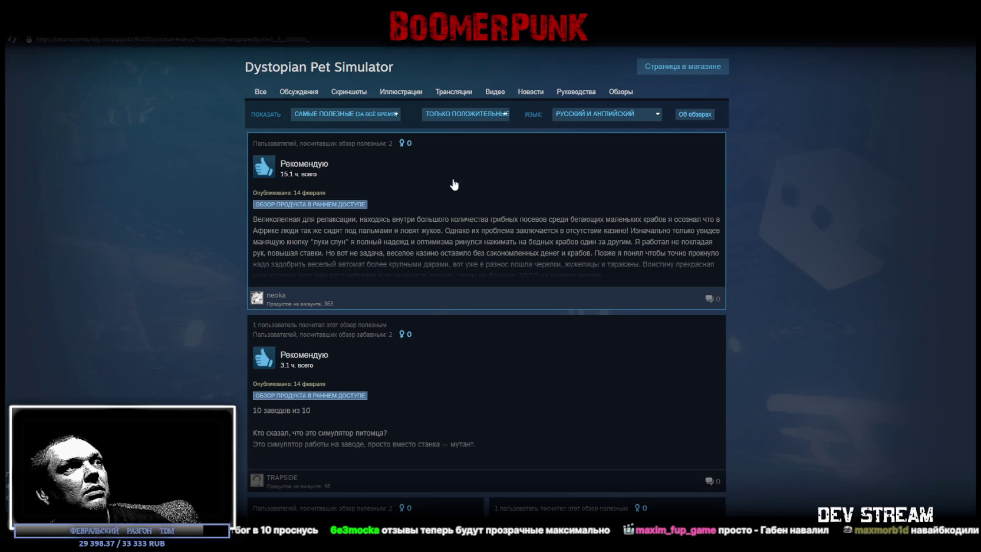
click(262, 93)
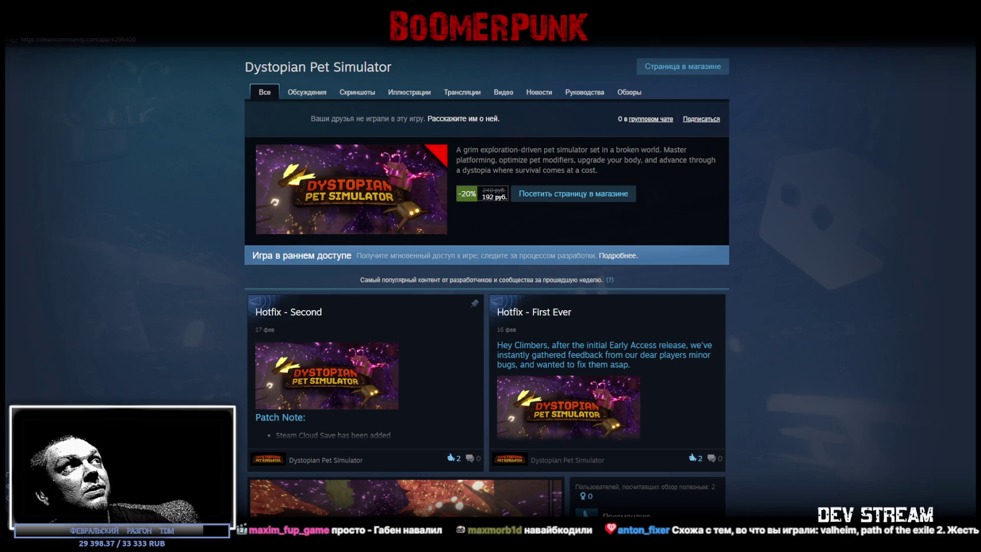
key(alt+Left)
key(alt+Left)
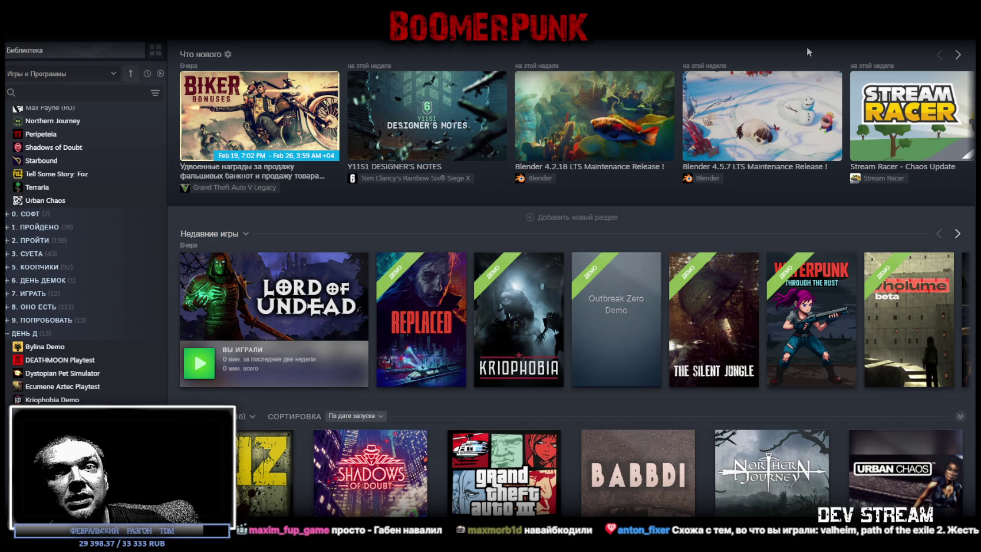
scroll(497, 168, down, 2)
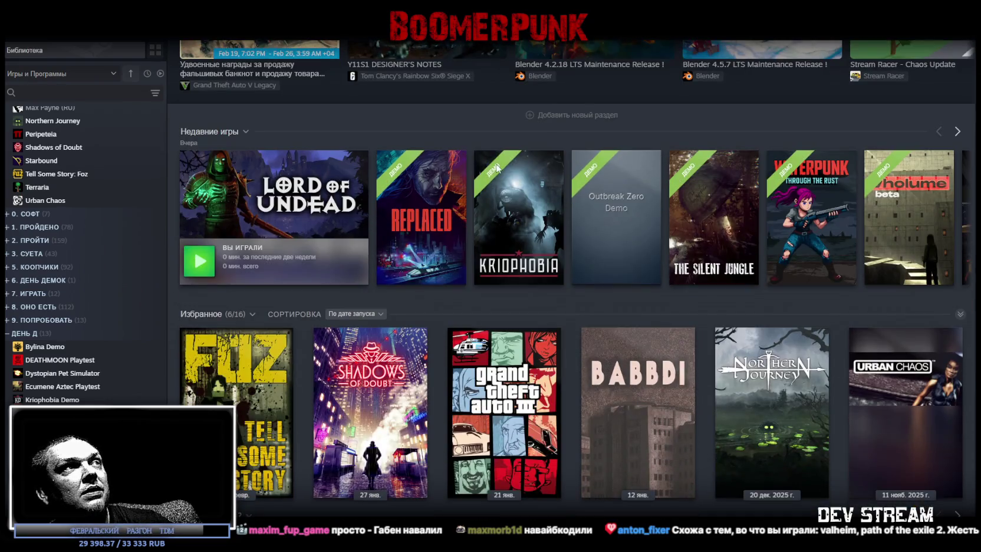
scroll(589, 194, down, 2)
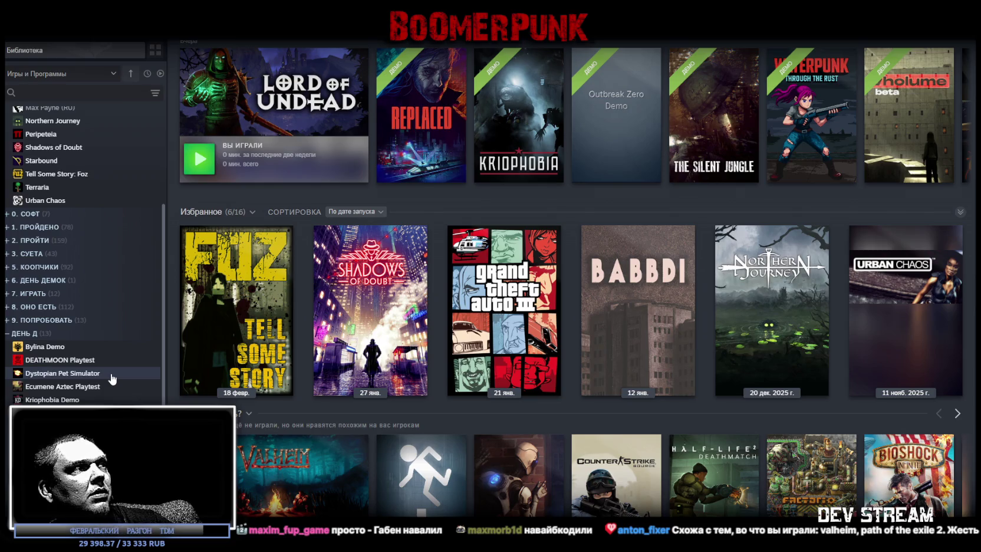
click(112, 377)
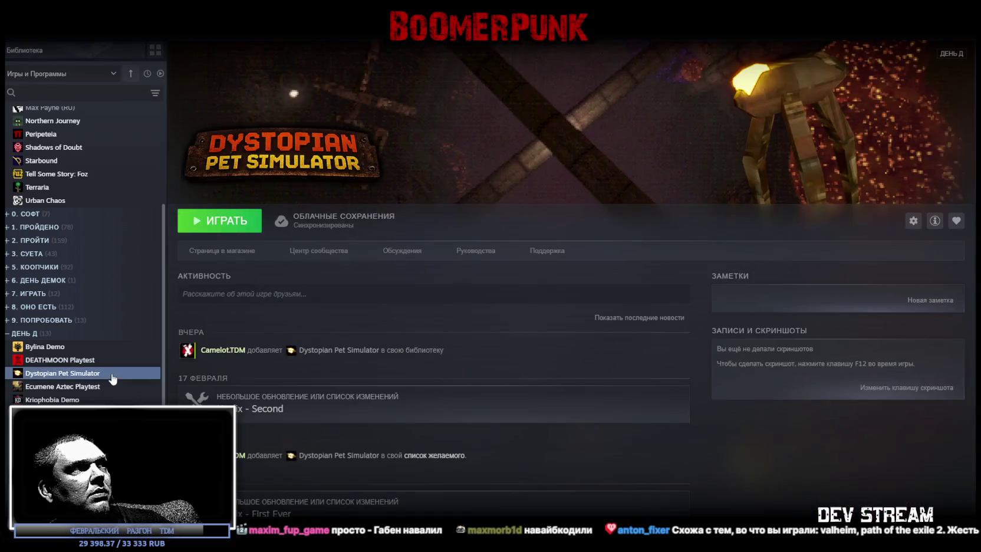
Open Dystopian Pet Simulator's store page from the sidebar and scroll through it
click(216, 253)
scroll(653, 329, down, 5)
scroll(657, 331, down, 3)
scroll(657, 331, down, 3)
scroll(657, 332, down, 3)
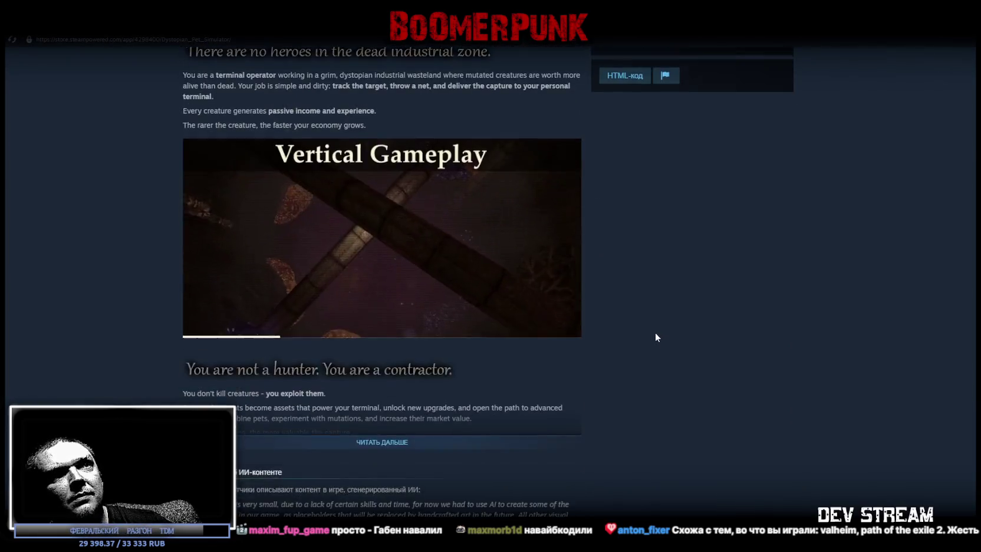
scroll(656, 332, up, 6)
scroll(651, 327, up, 4)
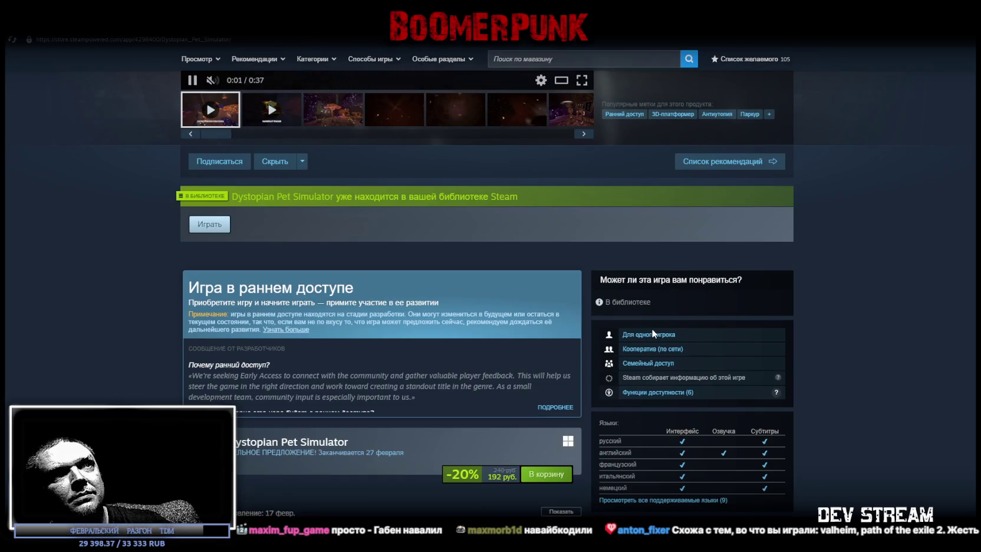
scroll(655, 333, down, 2)
scroll(657, 333, down, 5)
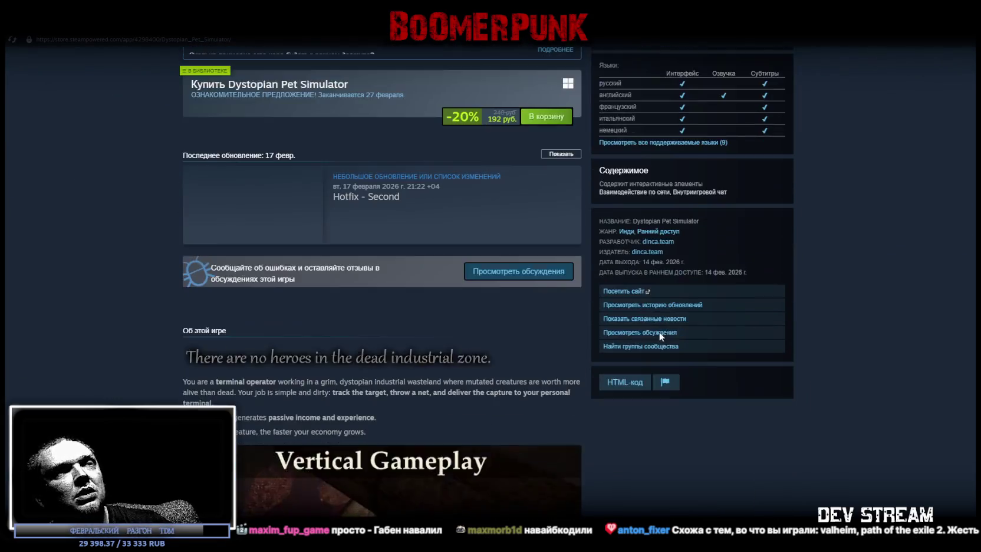
scroll(661, 334, down, 2)
scroll(663, 324, down, 2)
scroll(668, 323, down, 5)
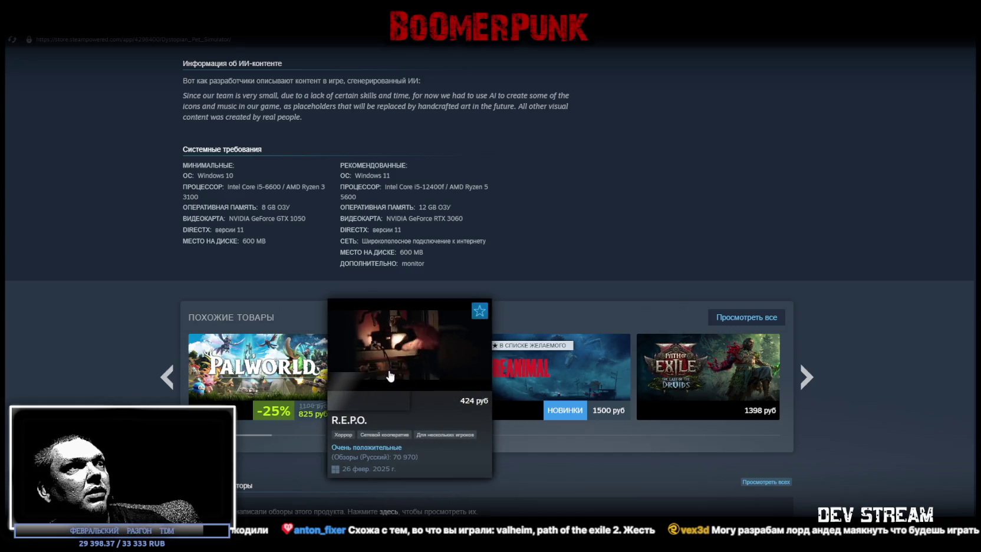
mouse_move(388, 372)
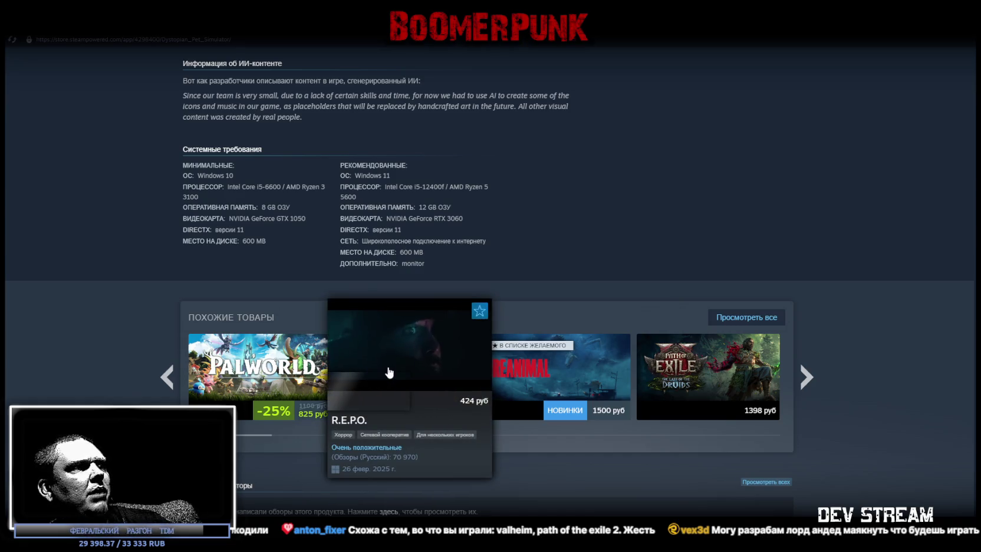
Browse the similar-games list, return to the game's library page, and switch back to Blockbench
click(806, 376)
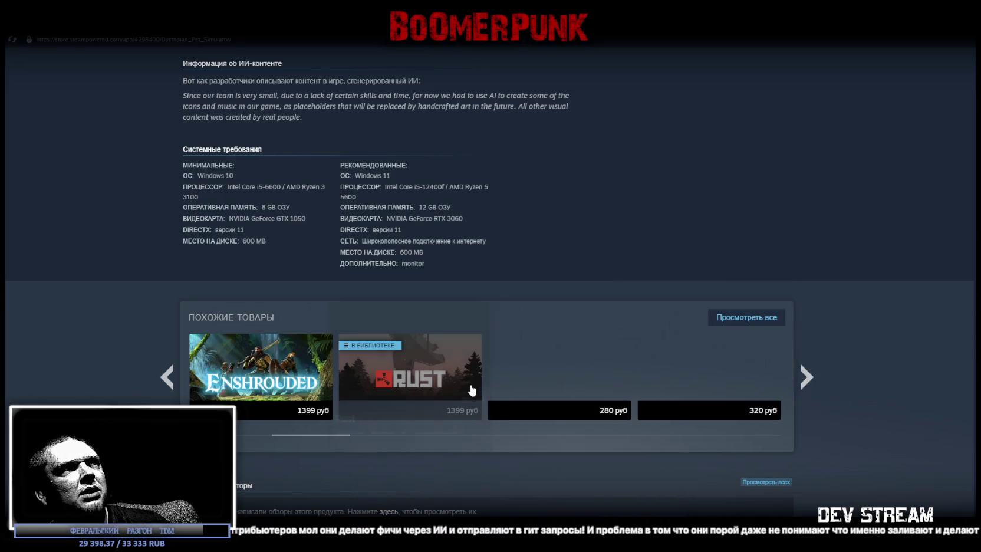
scroll(684, 316, up, 10)
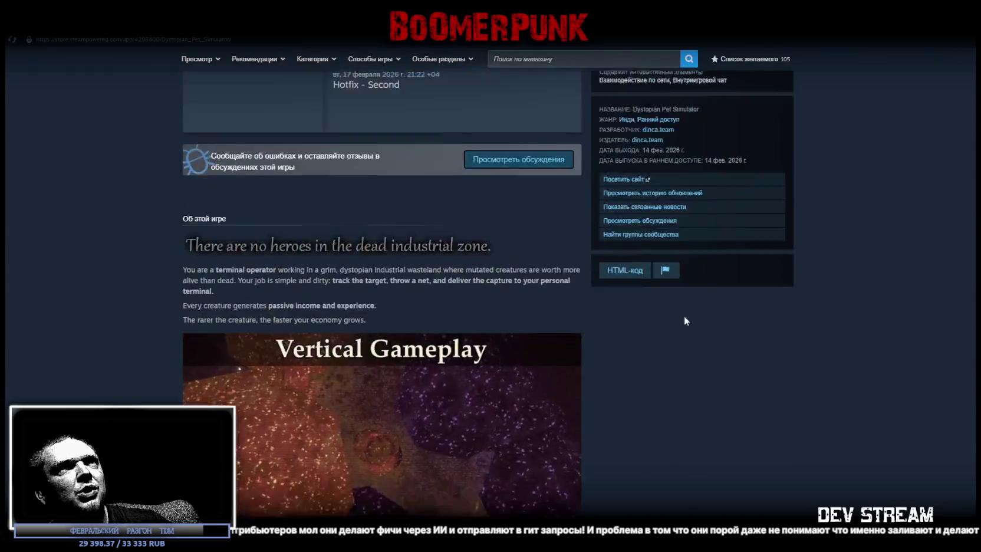
scroll(687, 321, up, 10)
scroll(706, 319, down, 5)
scroll(863, 365, down, 5)
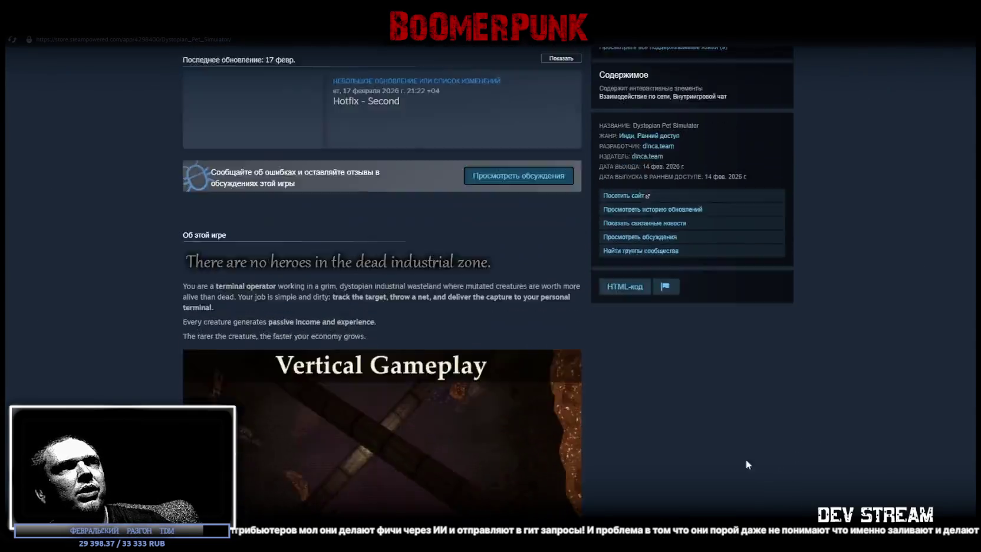
scroll(746, 460, down, 10)
scroll(749, 211, up, 10)
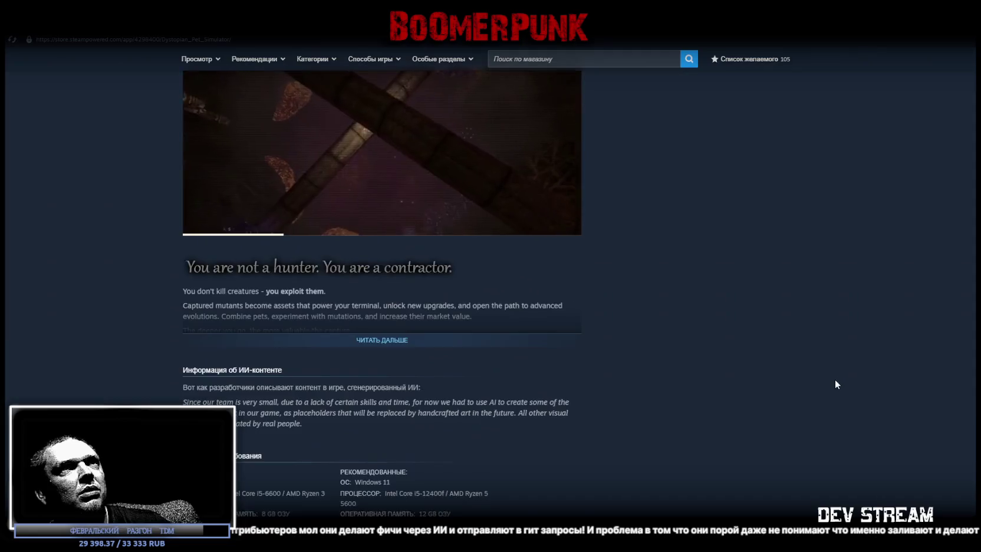
scroll(835, 380, down, 3)
scroll(824, 390, up, 5)
scroll(824, 393, down, 6)
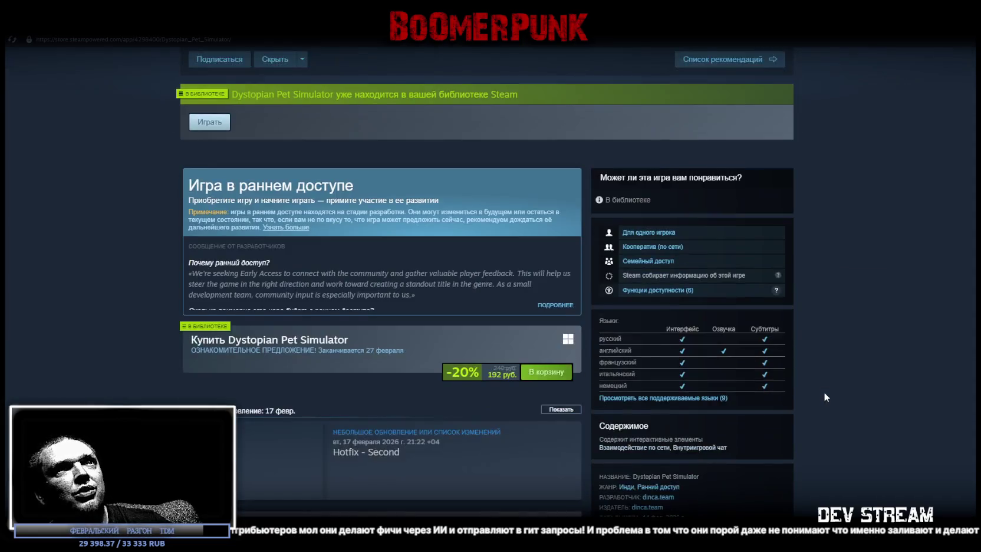
scroll(824, 391, up, 2)
scroll(824, 391, down, 1)
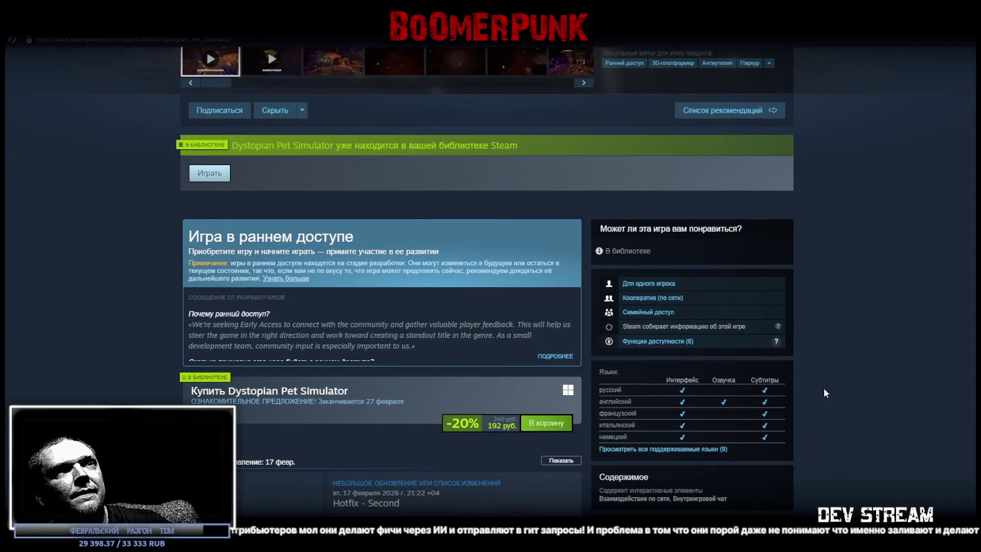
scroll(824, 388, up, 5)
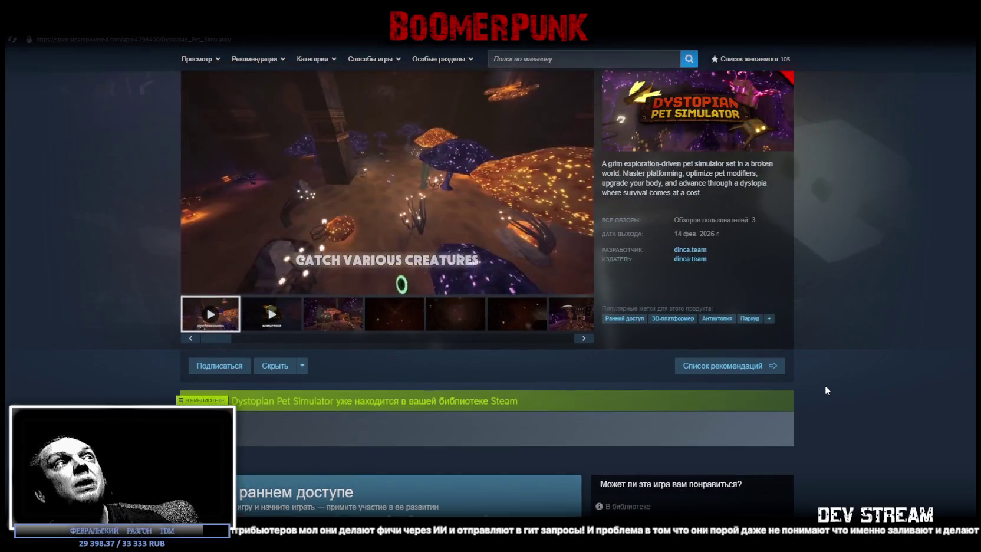
key(alt+Left)
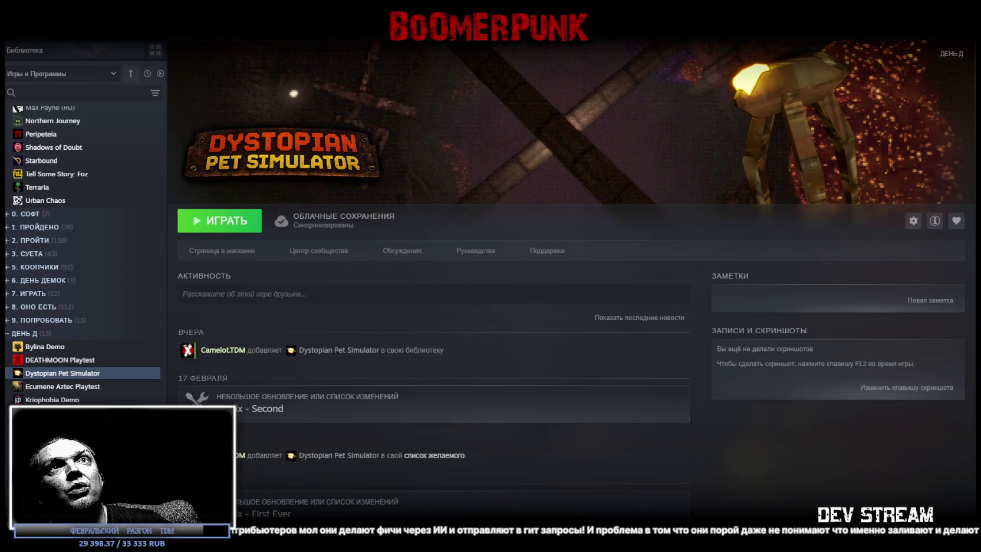
key(alt+Tab)
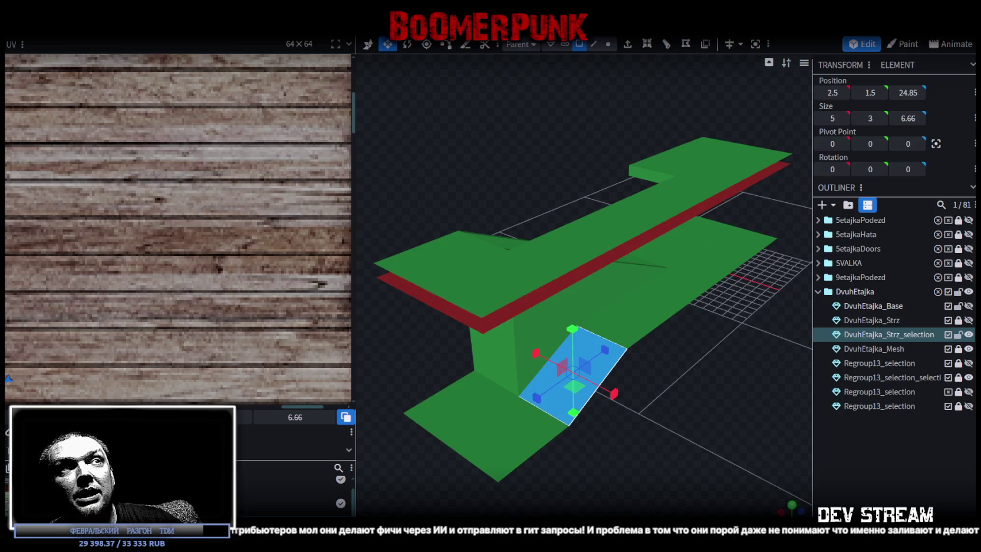
Orbit and zoom in on the selected stair face from above, then switch back to Steam
drag(510, 479, 660, 351)
scroll(660, 351, up, 4)
scroll(670, 349, up, 3)
scroll(743, 330, up, 3)
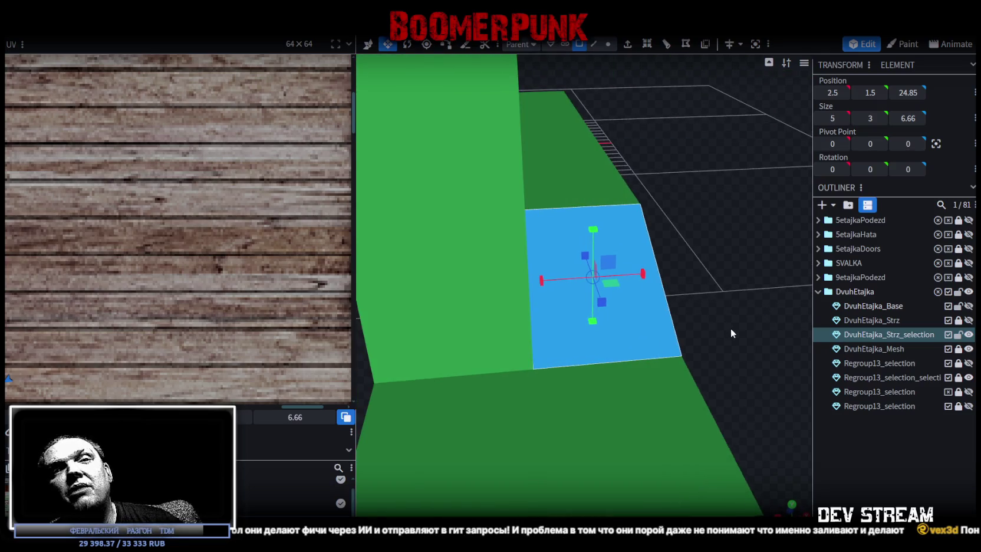
mouse_move(627, 336)
mouse_down()
mouse_move(699, 270)
mouse_move(698, 244)
mouse_up()
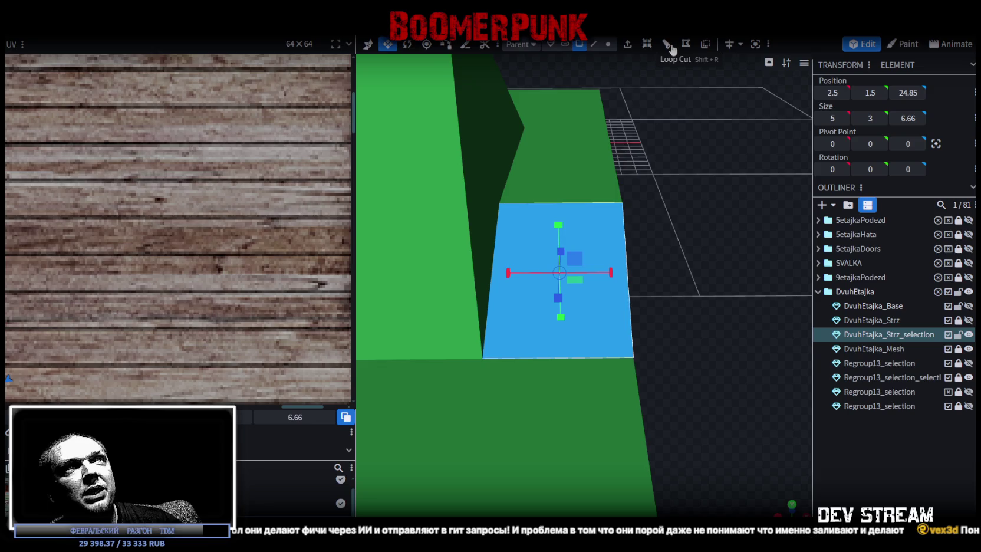
drag(588, 175, 591, 188)
mouse_move(645, 316)
mouse_down()
mouse_move(610, 241)
mouse_move(663, 383)
mouse_move(438, 280)
mouse_move(624, 300)
mouse_move(687, 275)
mouse_up()
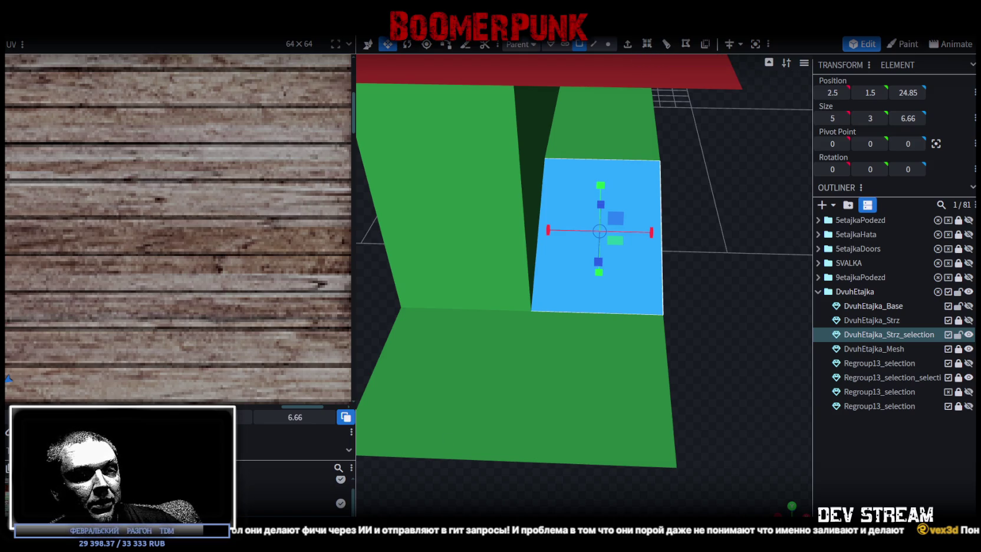
key(alt+Tab)
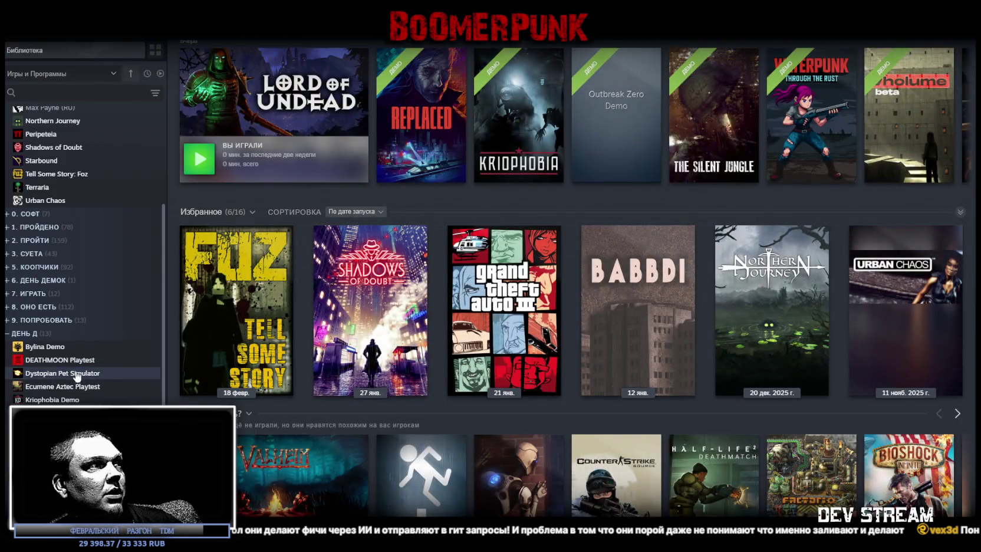
Open the Lord of Undead Demo store page from Recent games and play its trailer fullscreen
click(59, 413)
click(221, 253)
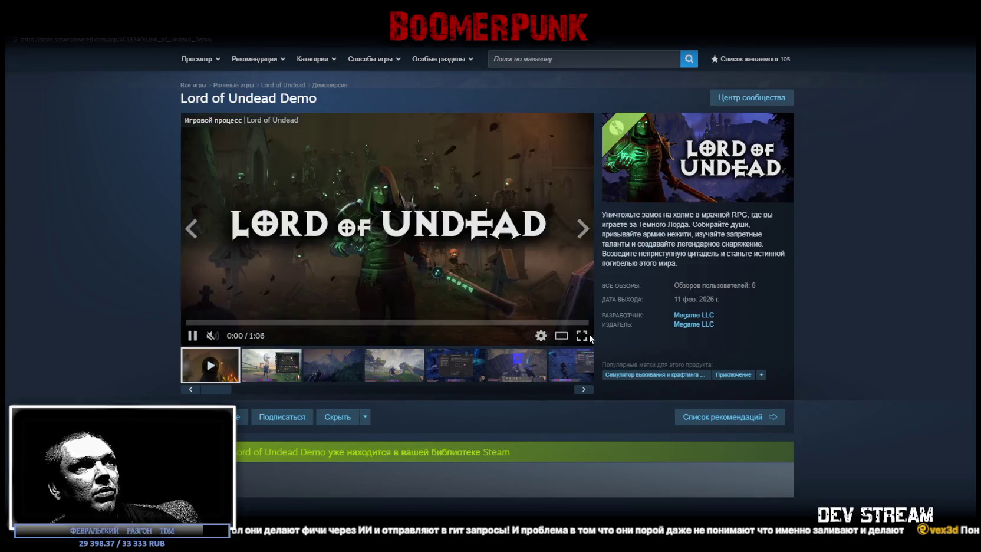
click(582, 335)
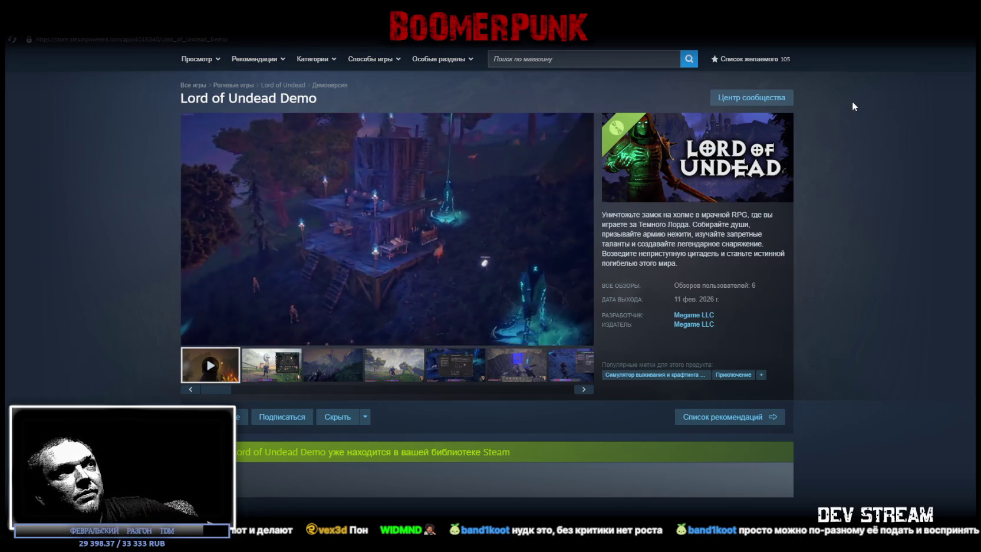
scroll(852, 99, down, 1)
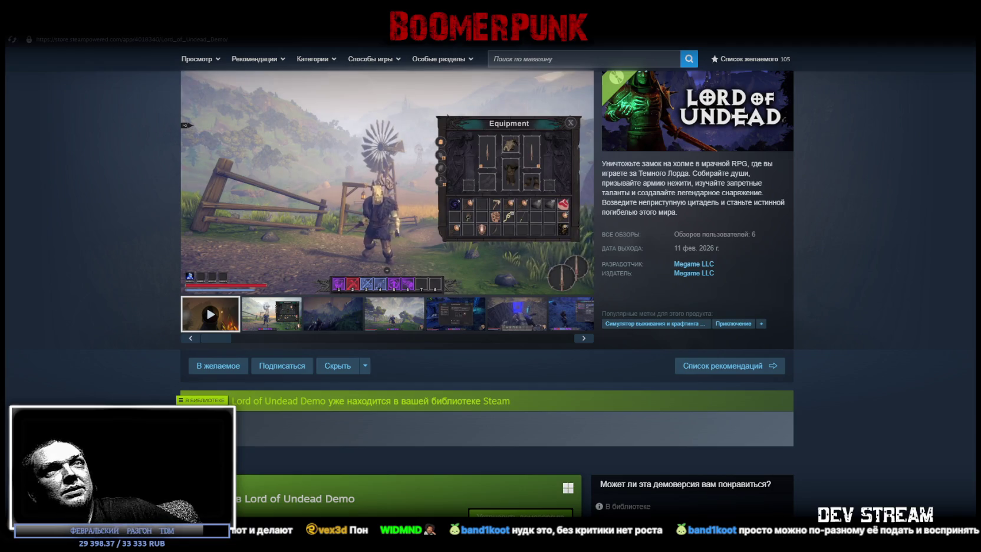
Back in Blockbench, loop-cut the selected ramp face once, settling the cut offset at 4
key(alt+Tab)
mouse_move(588, 195)
mouse_down()
mouse_move(688, 263)
mouse_move(616, 278)
mouse_move(522, 270)
mouse_up()
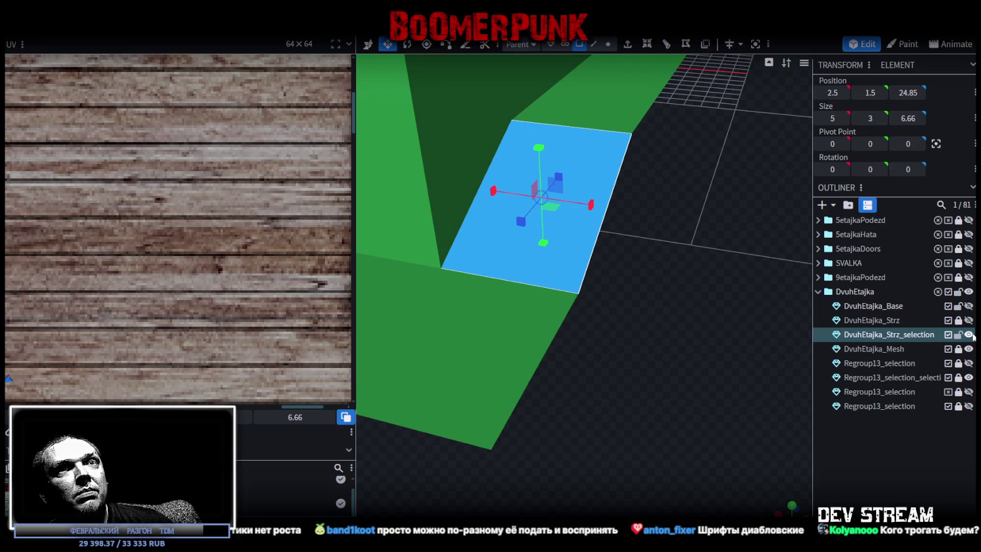
mouse_move(760, 256)
mouse_down()
mouse_move(734, 249)
mouse_move(678, 118)
mouse_up()
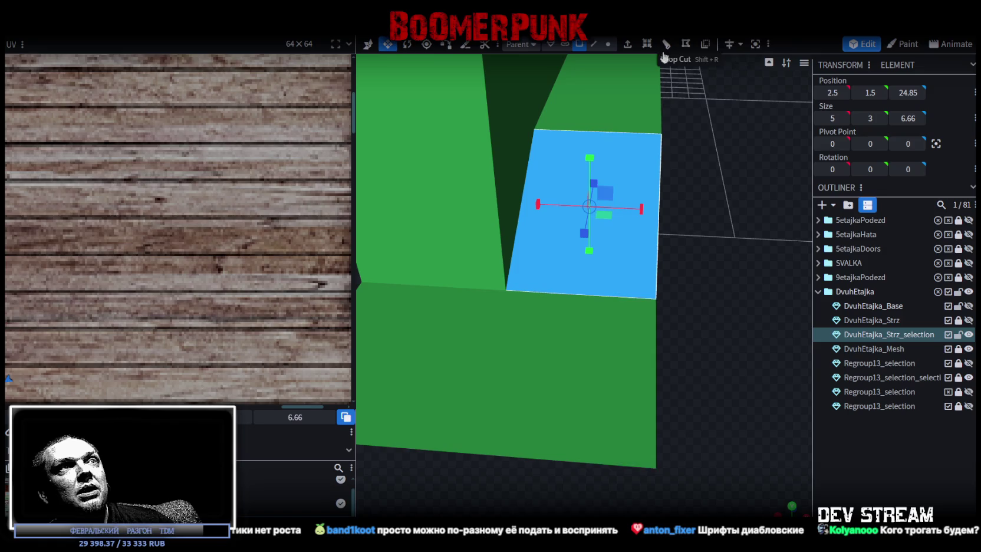
click(663, 52)
mouse_move(603, 509)
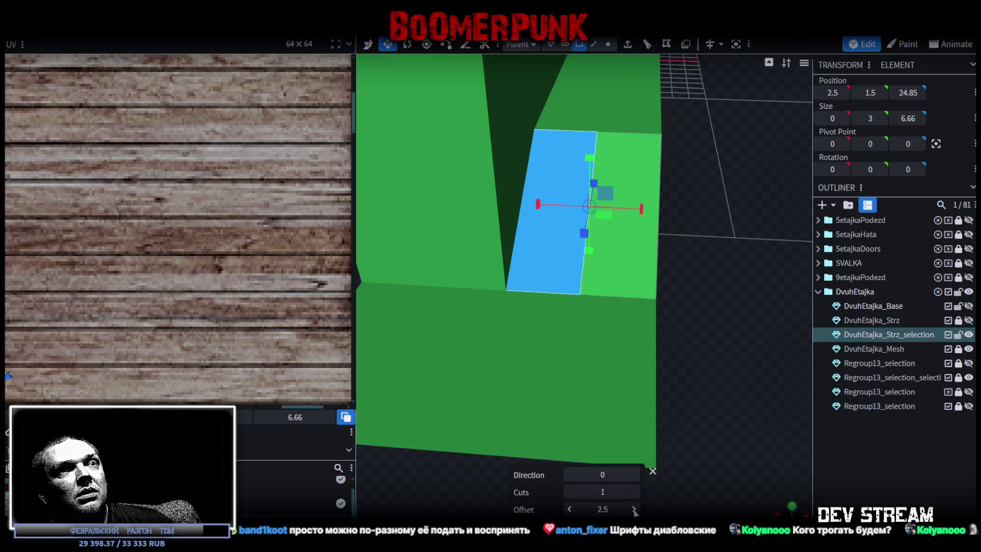
click(634, 509)
click(634, 509)
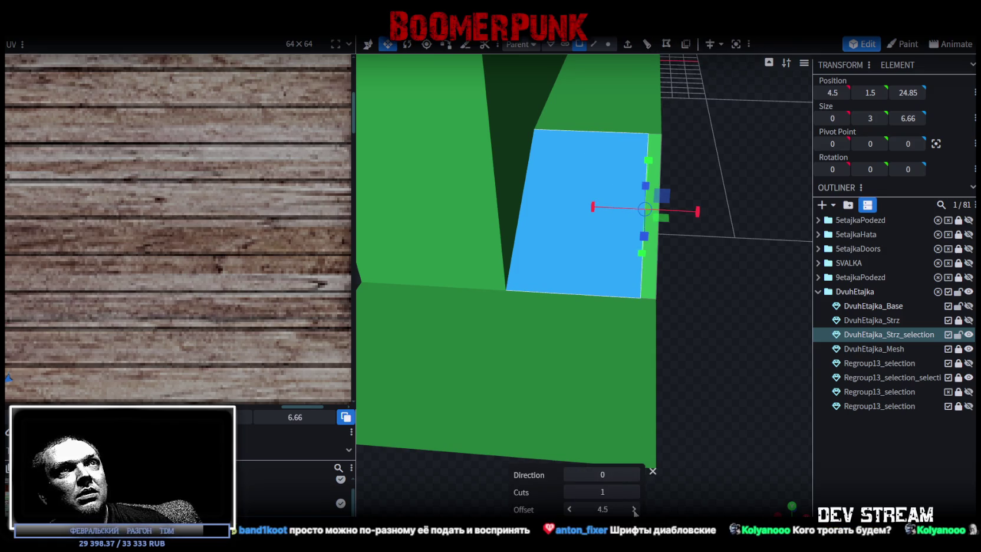
click(576, 287)
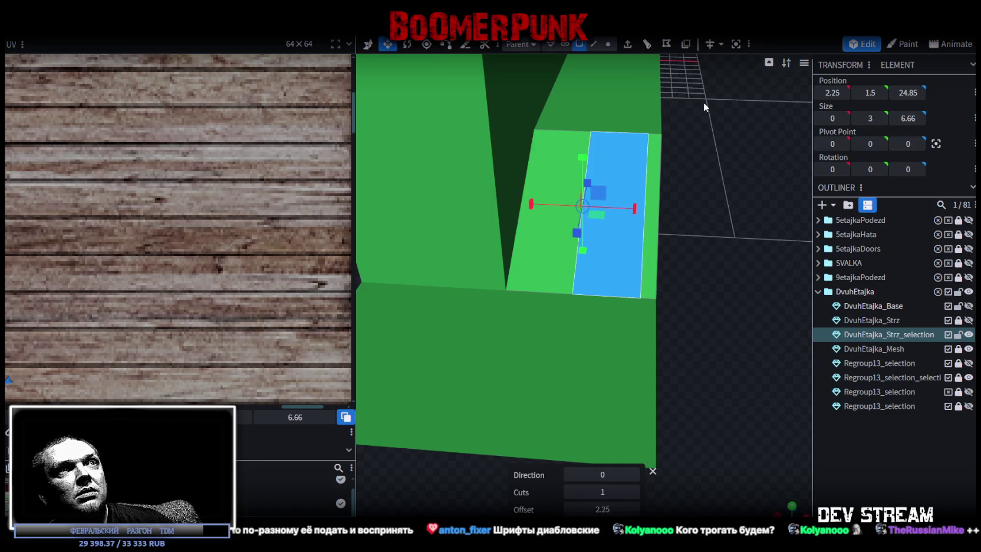
click(570, 509)
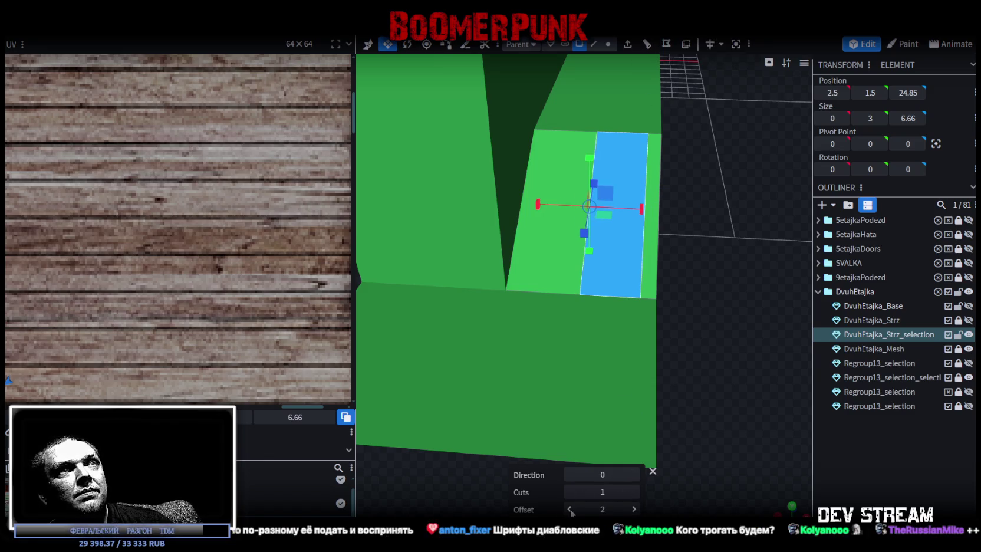
double_click(569, 510)
click(633, 509)
click(634, 509)
click(633, 509)
click(634, 509)
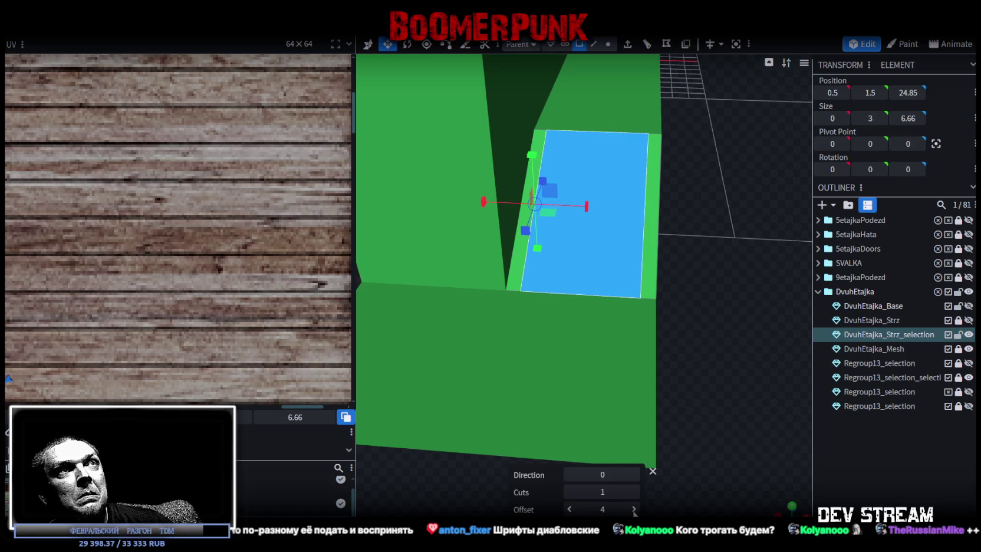
drag(734, 334, 731, 320)
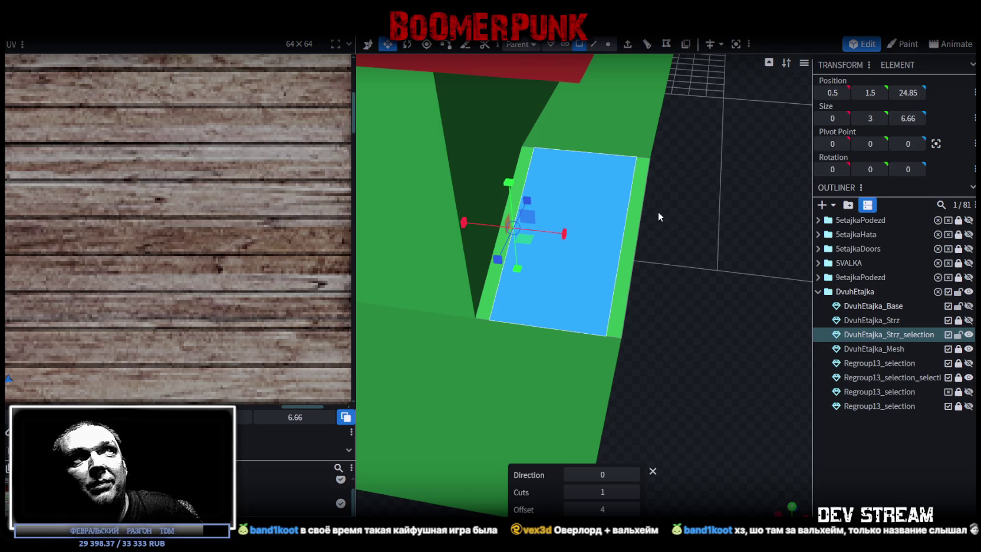
Select the whole ramp top face and Split Mesh it into a separate piece
drag(730, 203, 718, 170)
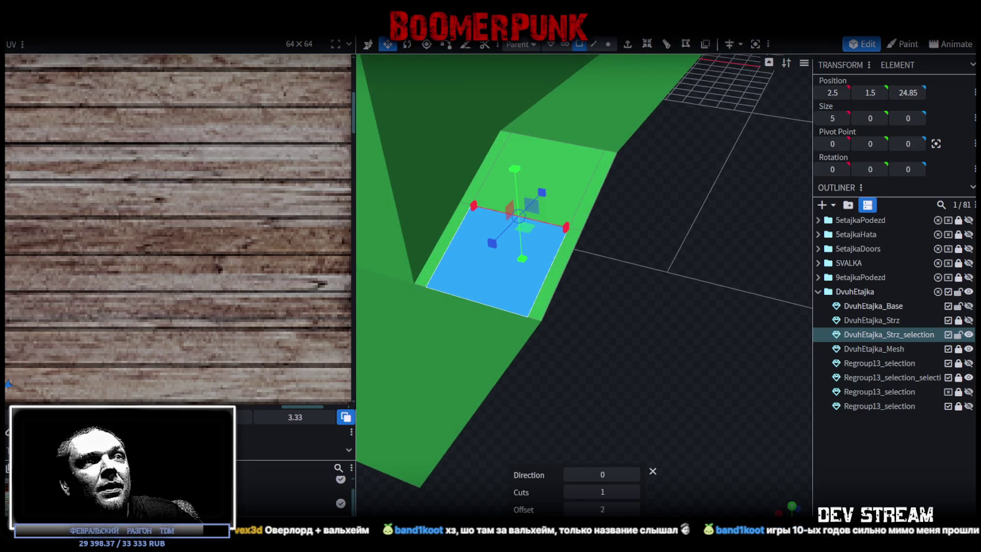
drag(636, 493, 670, 378)
scroll(670, 373, up, 3)
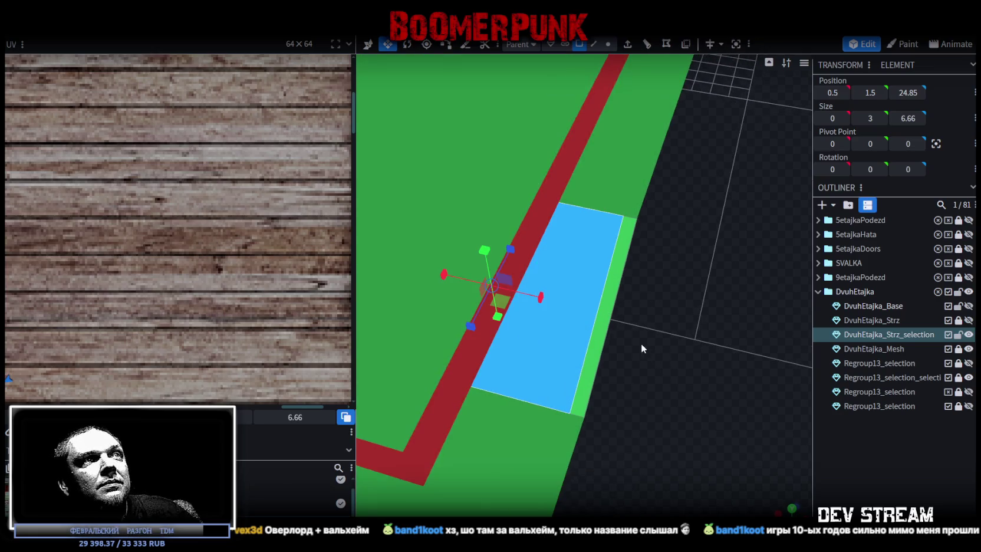
right_click(565, 355)
click(555, 357)
right_click(552, 364)
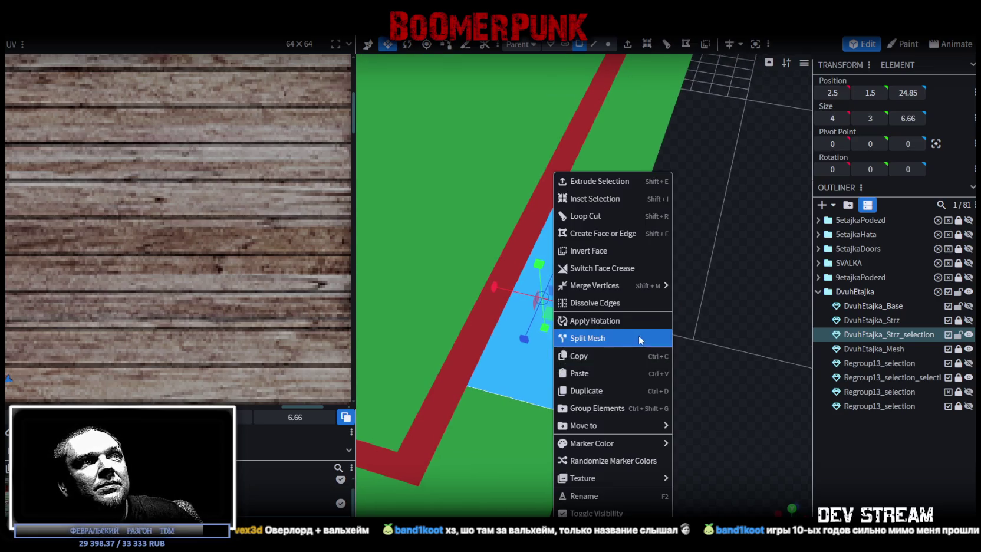
click(594, 337)
drag(730, 387, 710, 378)
scroll(711, 375, up, 3)
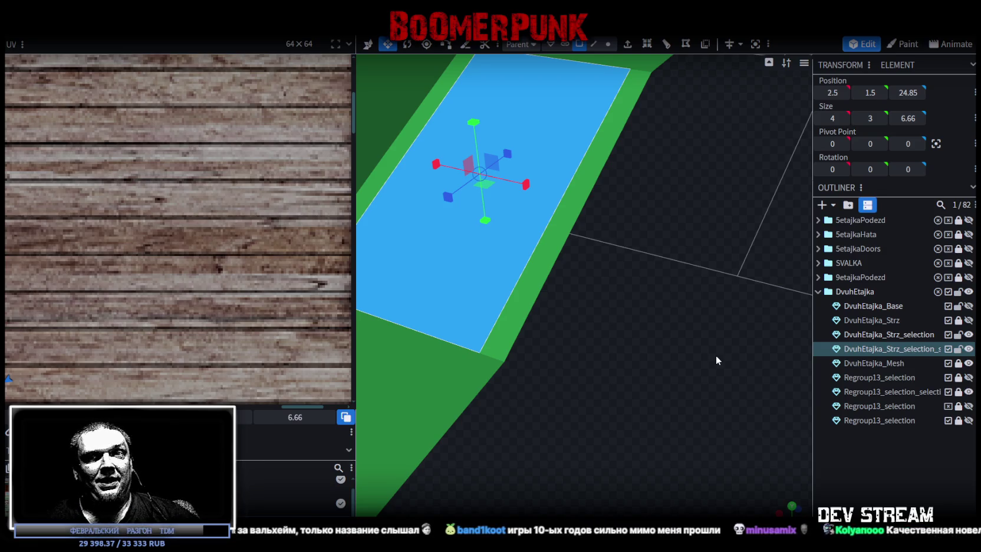
mouse_move(660, 288)
mouse_down()
mouse_move(679, 303)
mouse_move(677, 281)
mouse_move(646, 248)
mouse_move(661, 274)
mouse_up()
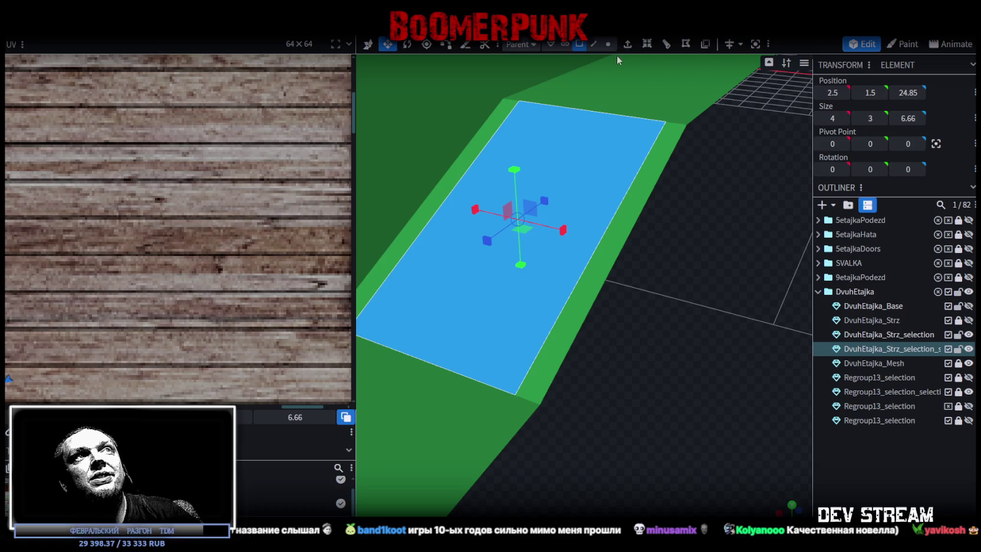
Loop-cut the split-off ramp face with Direction 1 and 9 cuts
click(666, 45)
click(634, 475)
mouse_move(602, 493)
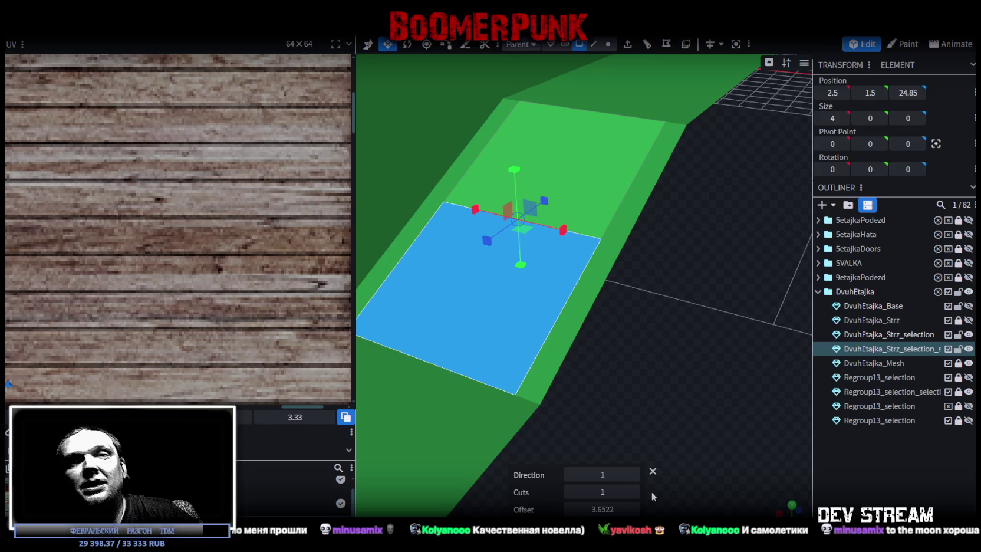
mouse_move(634, 492)
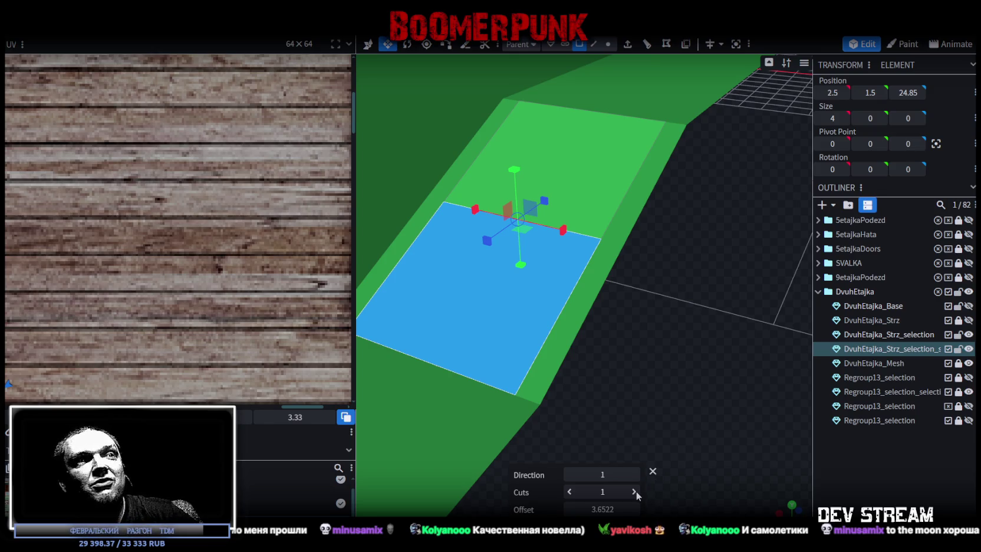
click(635, 491)
click(634, 492)
click(634, 491)
click(635, 491)
click(634, 491)
click(634, 492)
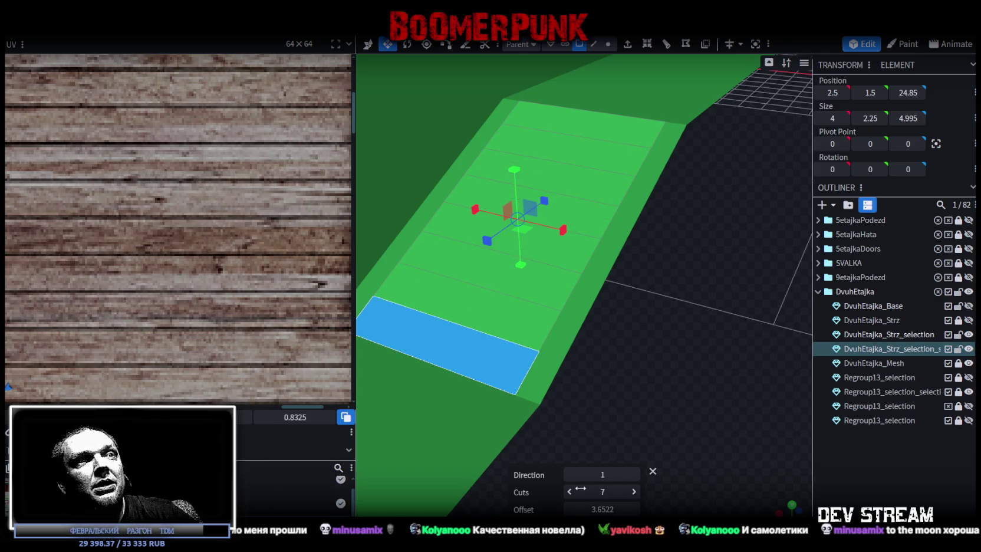
mouse_move(665, 372)
mouse_down()
mouse_move(549, 371)
mouse_move(550, 361)
mouse_move(655, 363)
mouse_move(634, 360)
mouse_move(648, 353)
mouse_move(641, 347)
mouse_up()
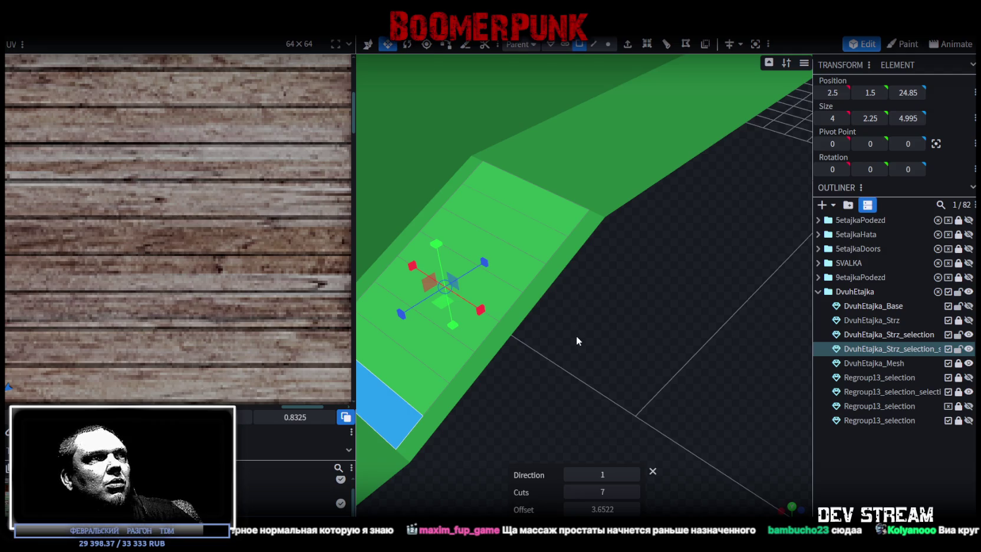
click(634, 492)
click(634, 491)
right_drag(600, 370, 652, 369)
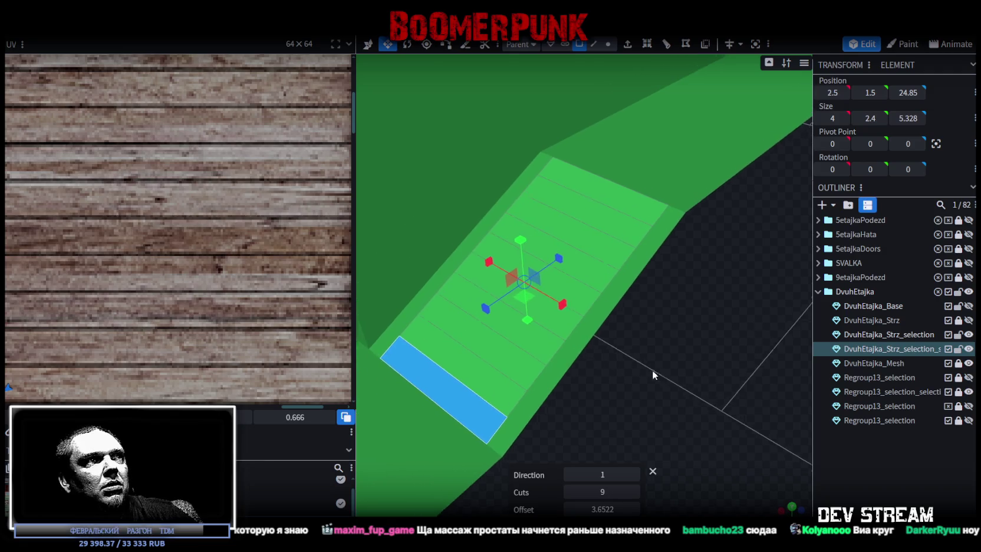
Switch to edge selection and select the lowest cut edge on the ramp
click(593, 43)
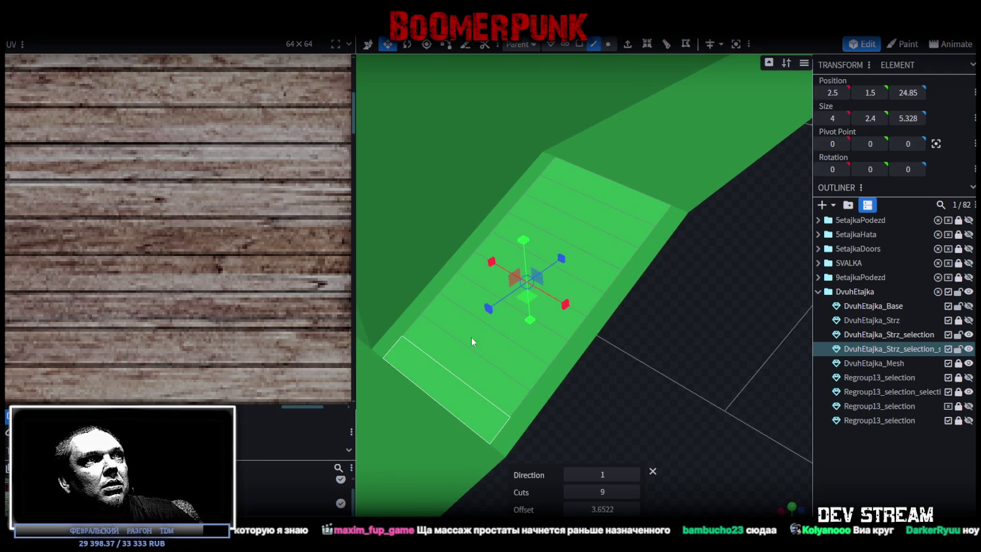
click(457, 378)
shift+click(530, 352)
key(v)
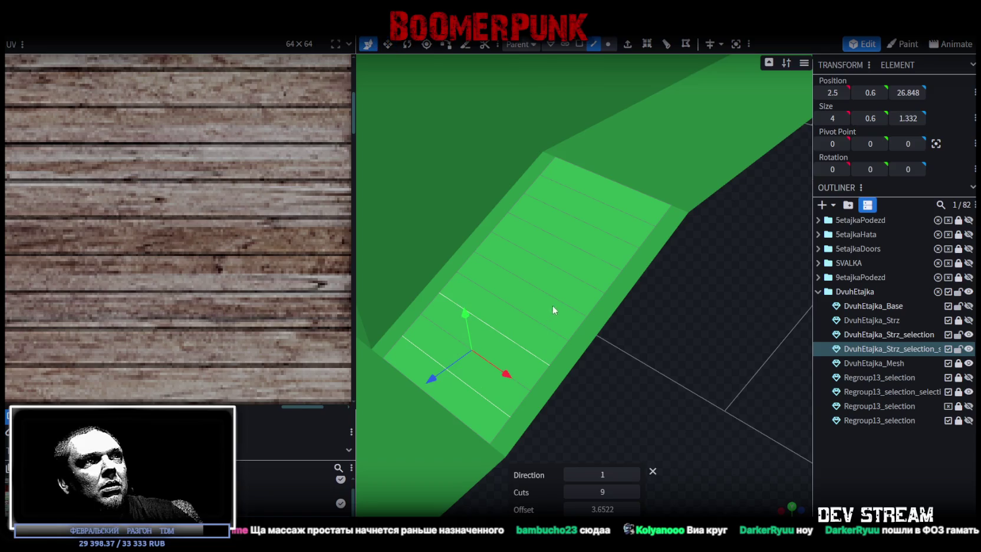
click(560, 297)
click(475, 387)
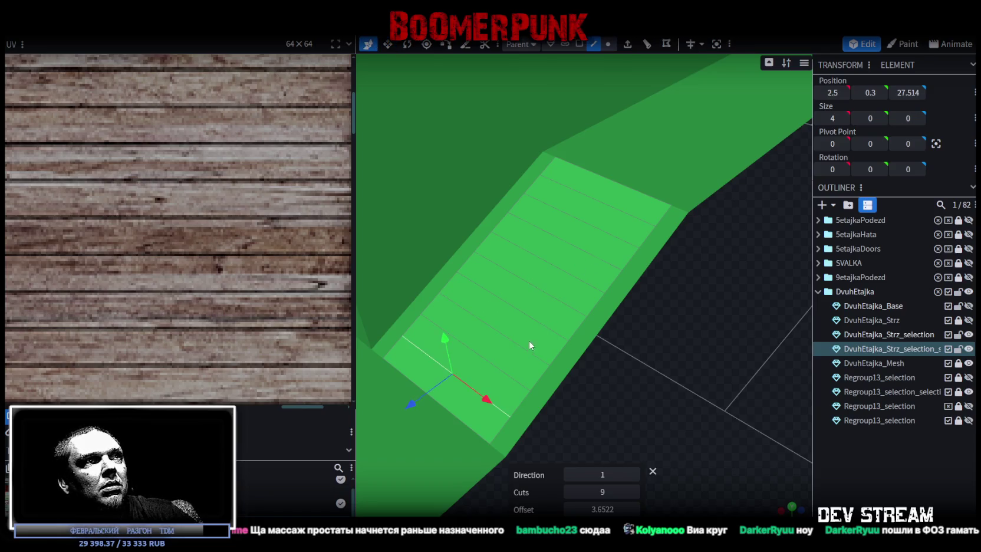
Select alternating cut edges and push them back 0.5 along Z to form steps
shift+click(515, 342)
shift+click(552, 292)
shift+click(583, 252)
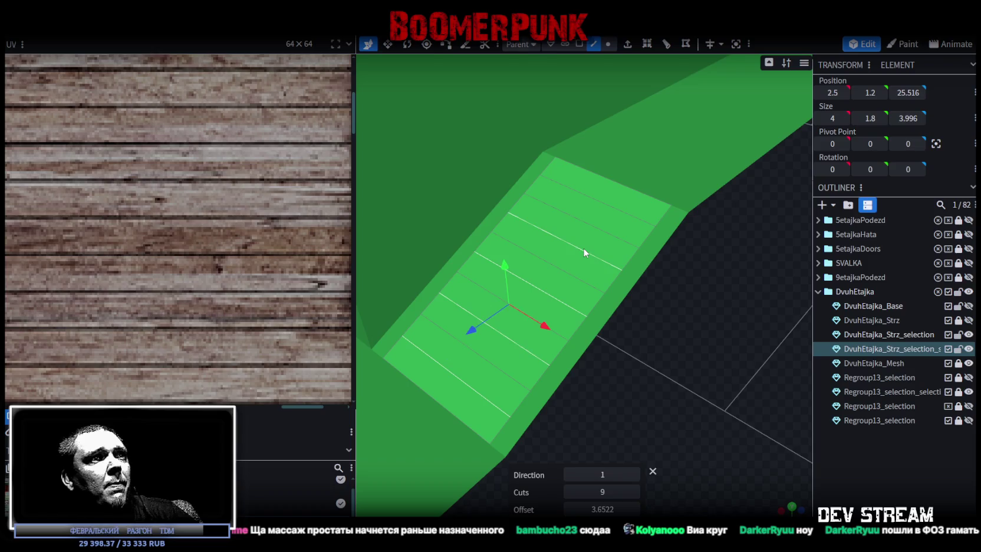
shift+click(618, 211)
drag(618, 211, 634, 327)
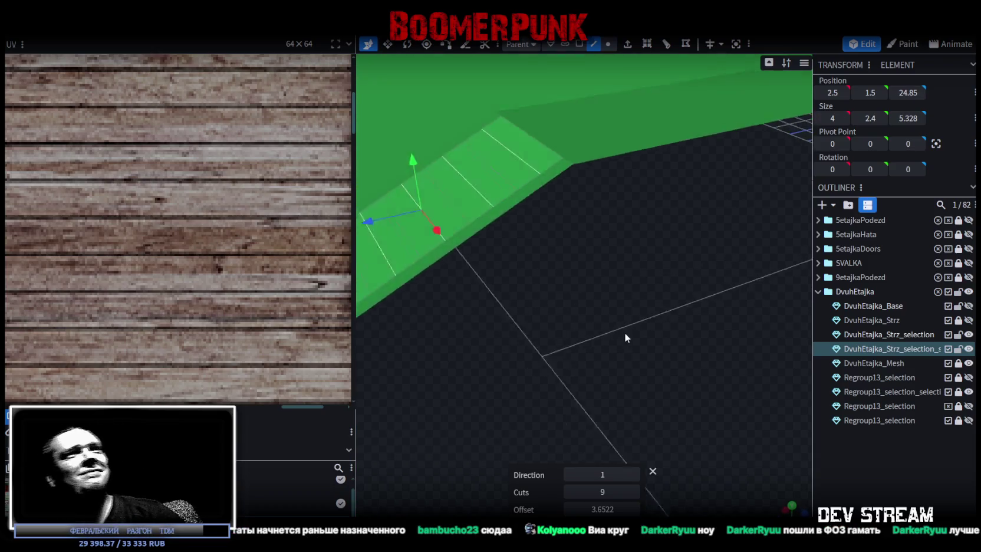
drag(423, 218, 448, 223)
Compare the stair shape with undo and redo, keeping the wider-step version
mouse_move(542, 280)
mouse_down()
mouse_move(547, 312)
mouse_move(581, 358)
mouse_move(640, 343)
mouse_move(575, 192)
mouse_move(594, 172)
mouse_move(638, 352)
mouse_move(679, 364)
mouse_up()
scroll(638, 348, up, 2)
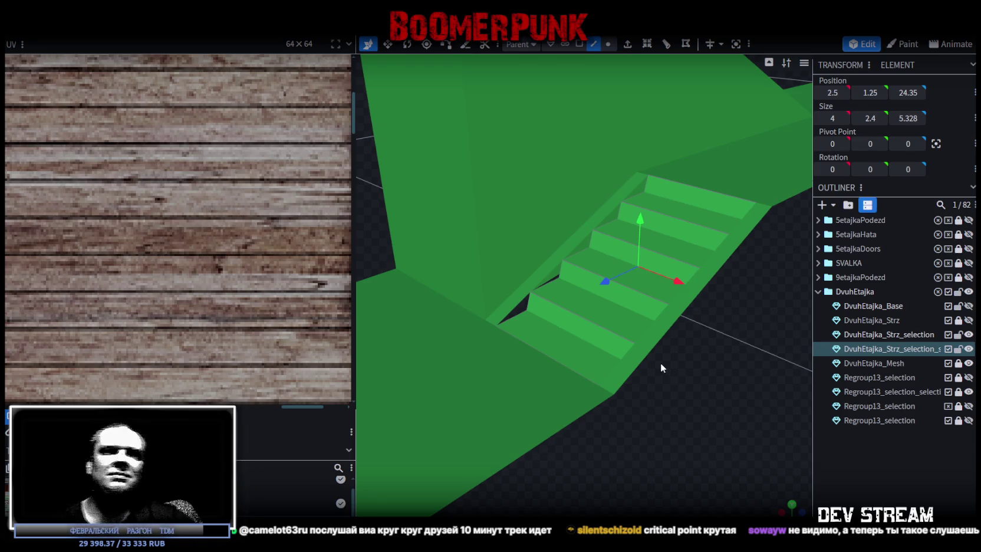
key(ctrl+z)
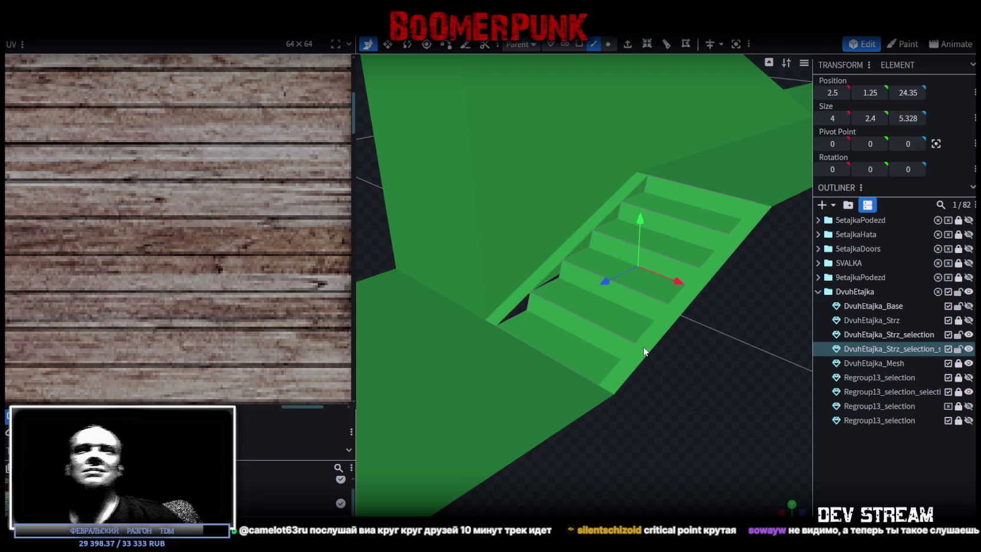
key(ctrl+y)
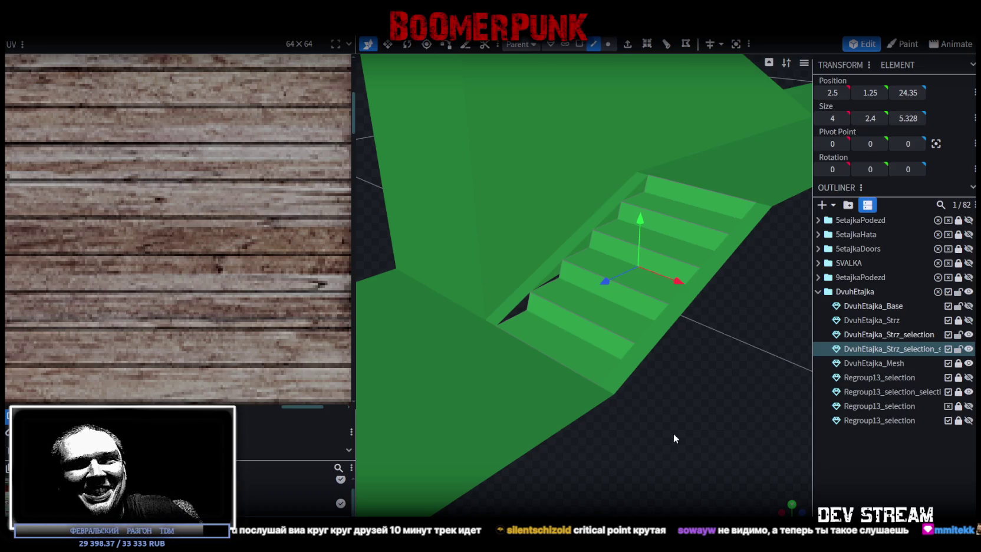
drag(709, 389, 698, 385)
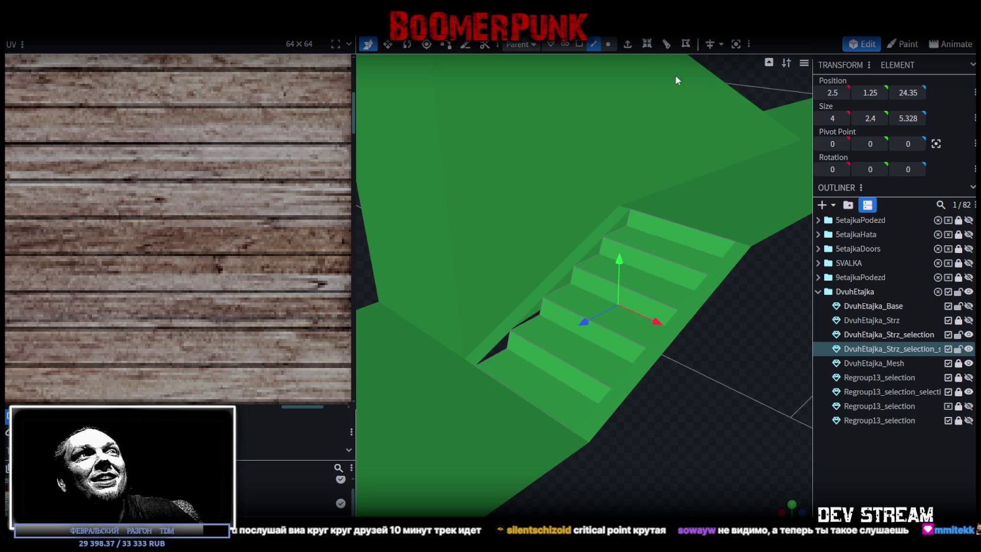
Select a face of DvuhEtajka_Strz_selection and extrude it 1 unit in the Y- direction
click(567, 273)
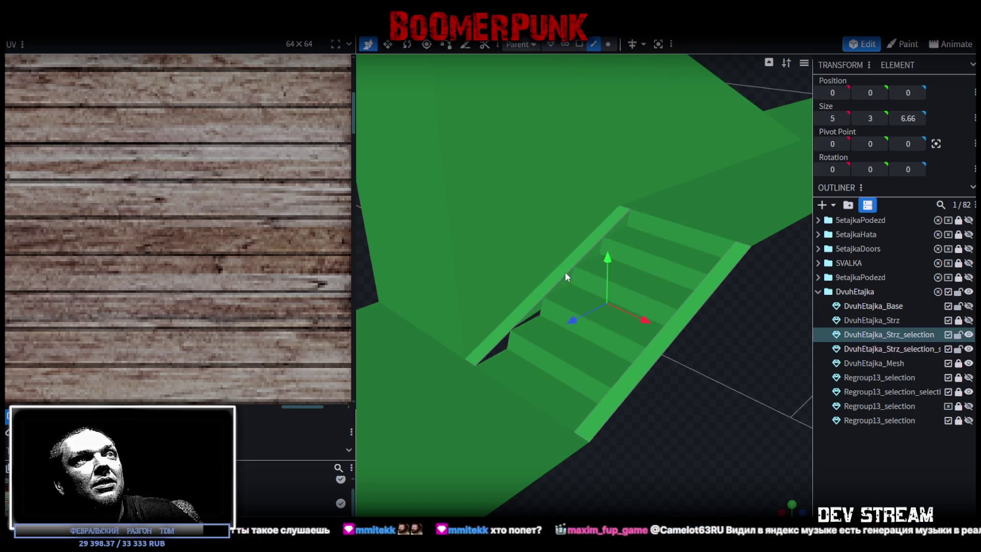
click(565, 272)
click(691, 297)
mouse_move(691, 297)
mouse_down()
mouse_move(756, 384)
mouse_move(679, 361)
mouse_move(691, 339)
mouse_move(678, 358)
mouse_move(667, 356)
mouse_move(708, 326)
mouse_up()
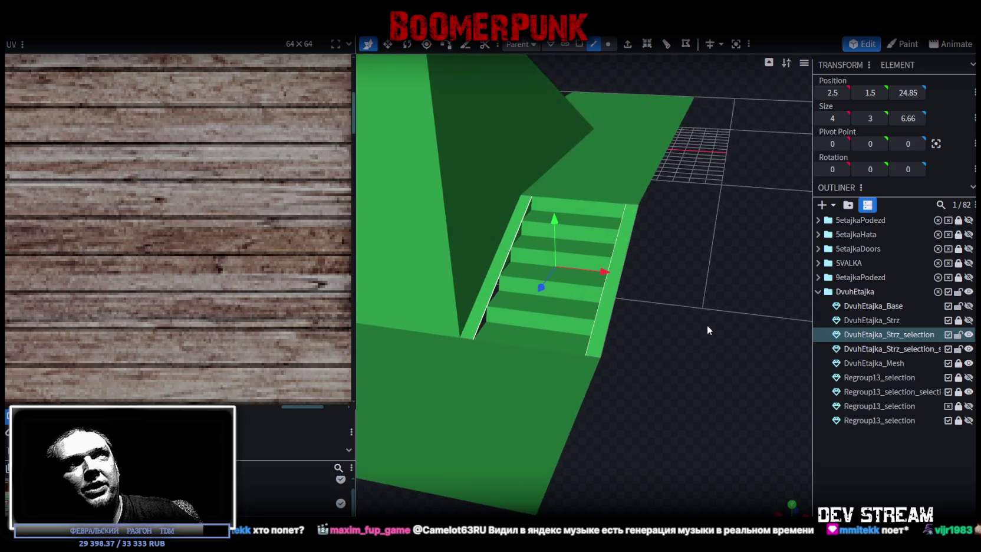
click(627, 44)
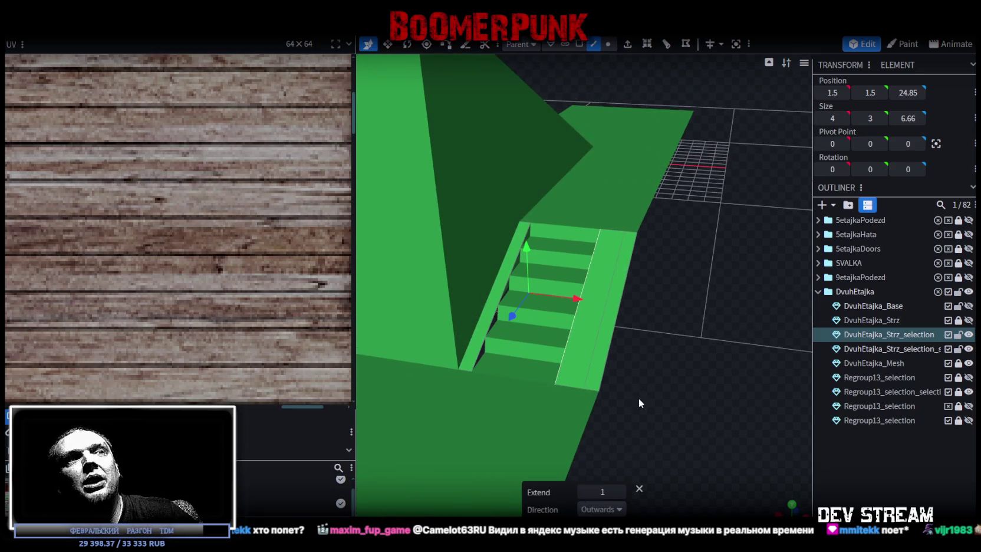
click(621, 508)
click(618, 426)
mouse_move(601, 422)
mouse_down()
mouse_move(642, 320)
mouse_move(688, 314)
mouse_move(646, 212)
mouse_up()
key(v)
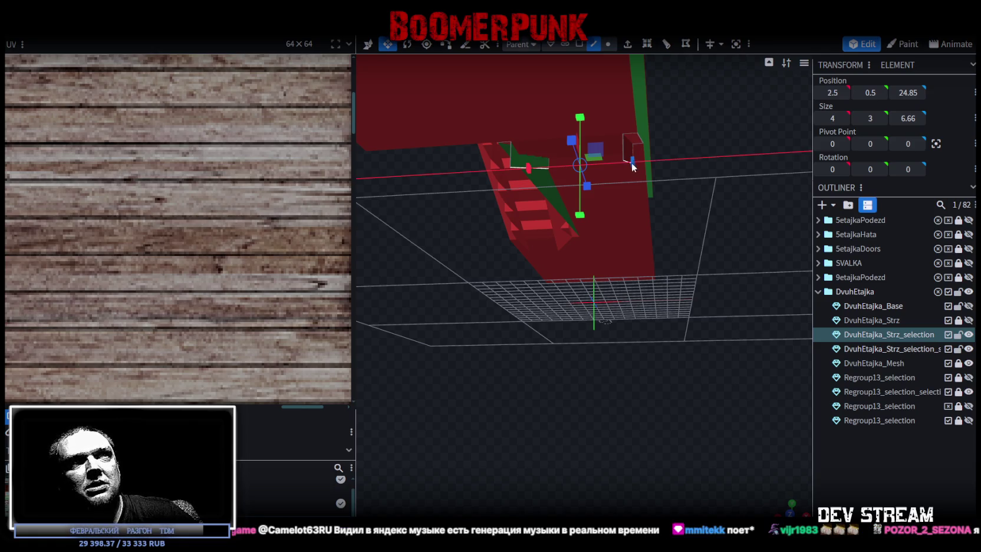
Resize the stair rail piece's X width from 4 to 2 units
drag(631, 163, 617, 163)
mouse_move(718, 158)
mouse_down()
mouse_move(706, 246)
mouse_move(695, 219)
mouse_move(712, 222)
mouse_up()
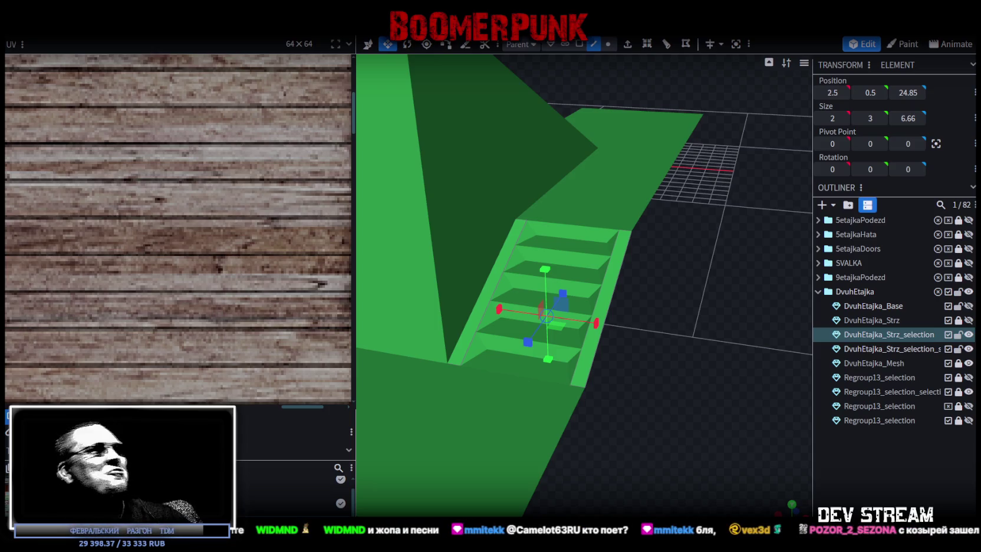
mouse_move(682, 377)
mouse_down()
mouse_move(608, 372)
mouse_move(607, 356)
mouse_move(632, 325)
mouse_move(650, 326)
mouse_up()
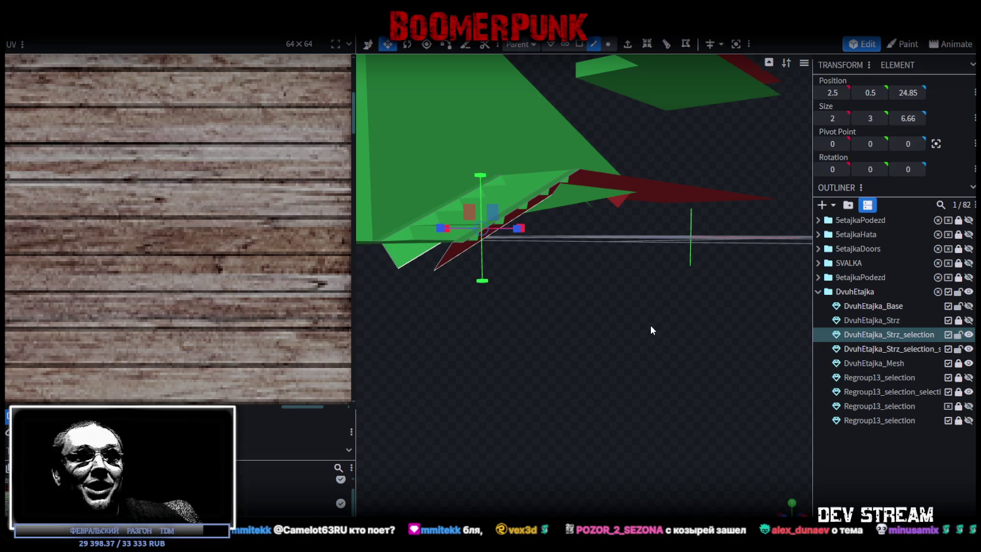
mouse_move(614, 286)
mouse_down()
mouse_move(665, 354)
mouse_move(642, 354)
mouse_up()
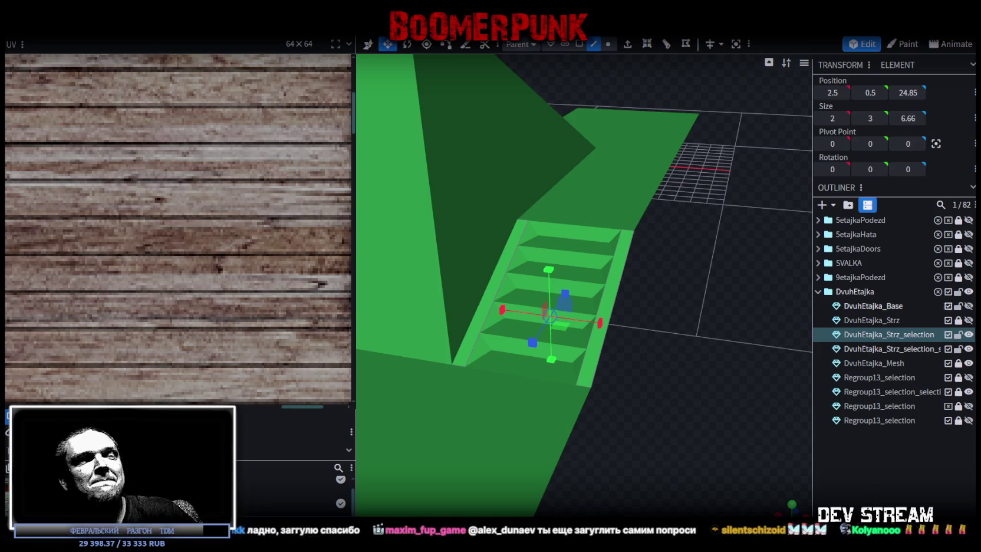
mouse_move(677, 317)
mouse_down()
mouse_move(585, 306)
mouse_move(631, 327)
mouse_move(676, 318)
mouse_move(455, 222)
mouse_up()
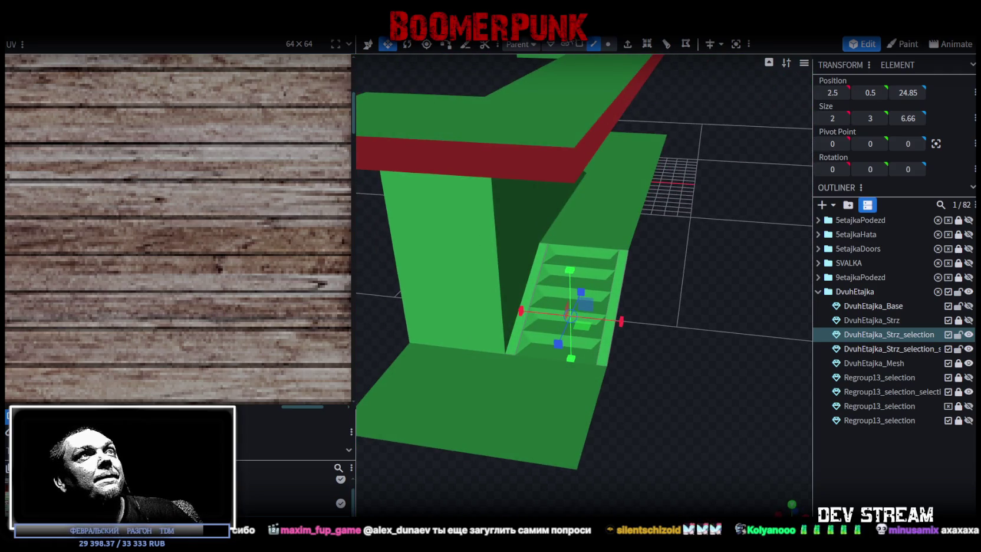
click(579, 44)
Select all stair faces and drag their UV layout onto the wooden plank texture
click(610, 261)
key(ctrl+a)
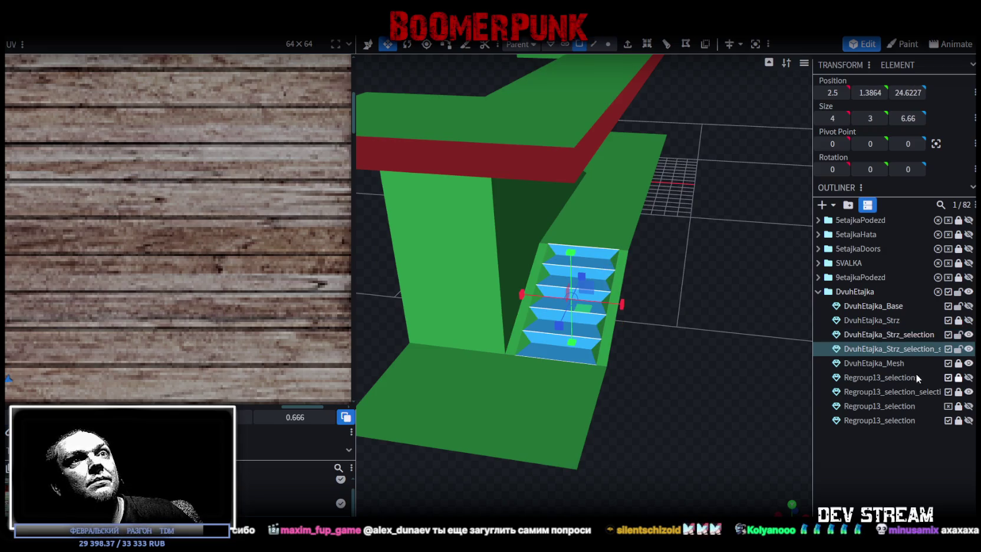
scroll(167, 268, down, 2)
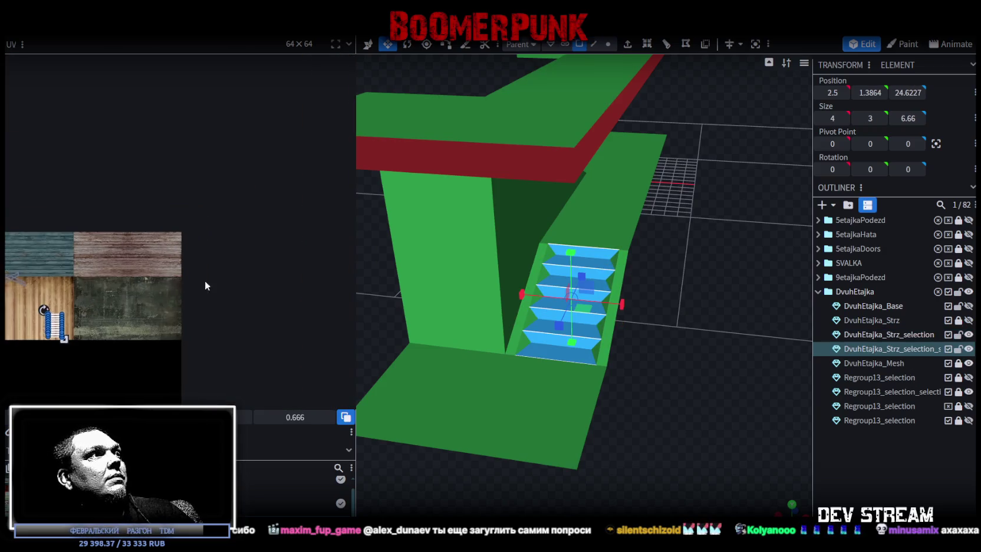
scroll(188, 298, up, 2)
scroll(118, 283, up, 1)
drag(80, 269, 266, 127)
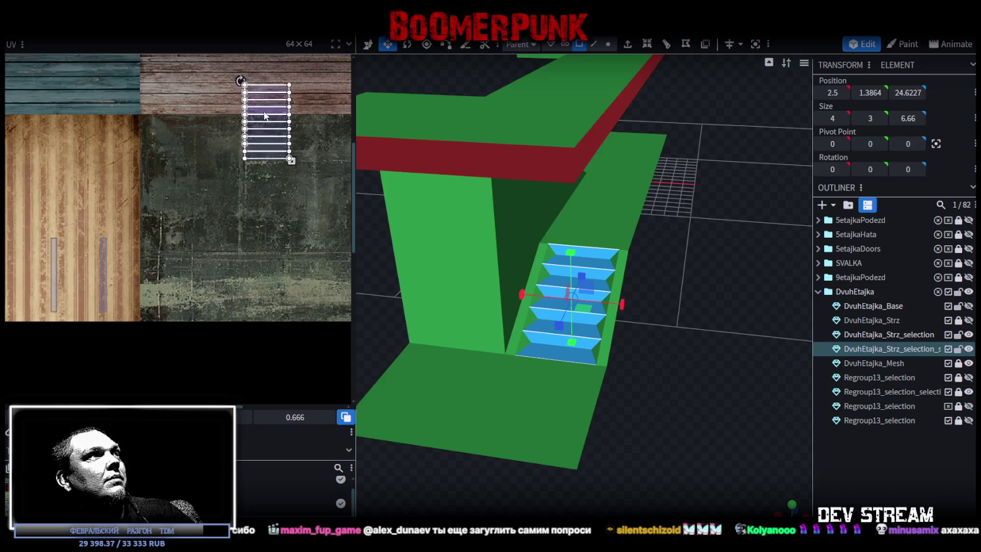
scroll(224, 224, down, 1)
scroll(86, 290, up, 2)
mouse_move(86, 290)
mouse_down()
mouse_move(162, 213)
mouse_move(152, 213)
mouse_move(181, 219)
mouse_move(181, 174)
mouse_up()
scroll(133, 200, up, 2)
scroll(132, 200, up, 1)
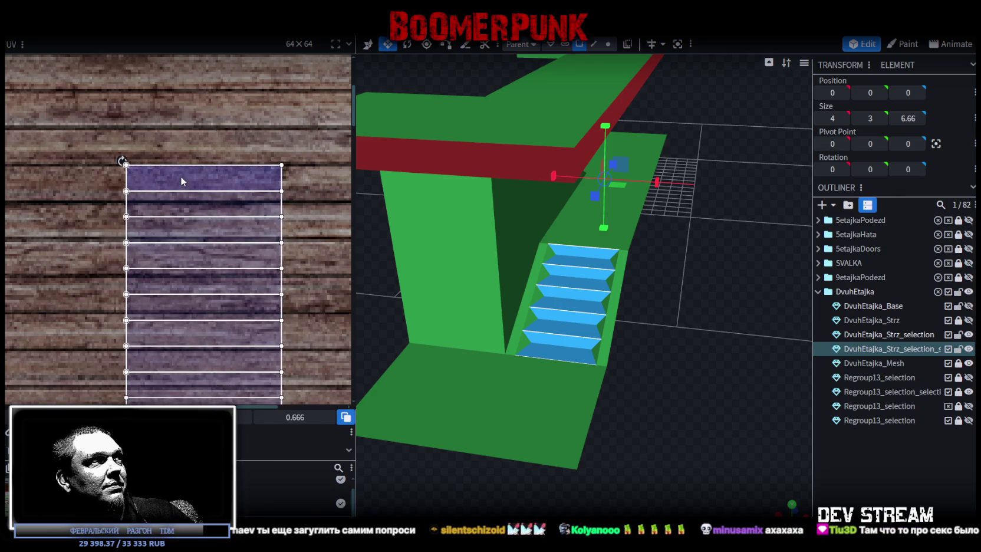
scroll(264, 249, down, 2)
middle_drag(265, 255, 259, 220)
drag(140, 310, 279, 163)
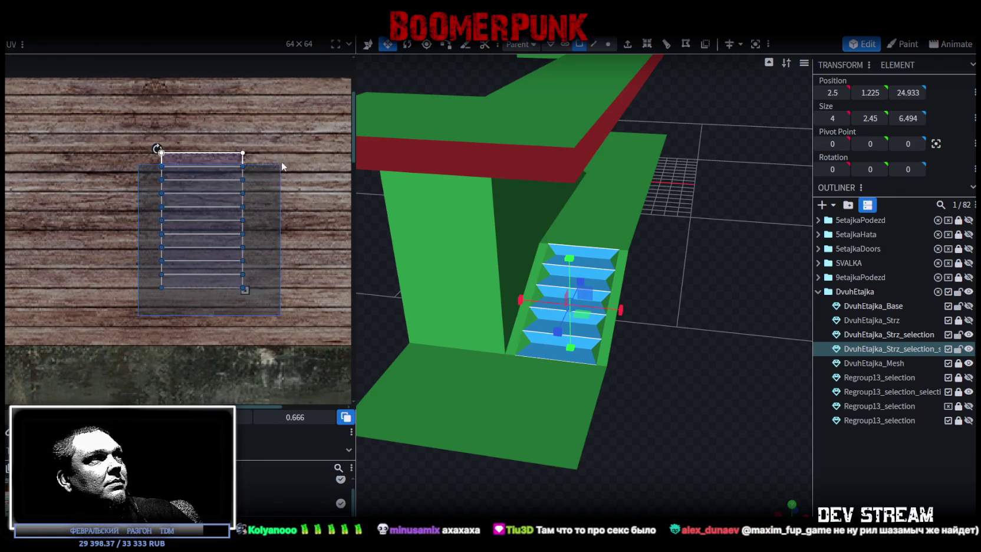
scroll(271, 158, up, 2)
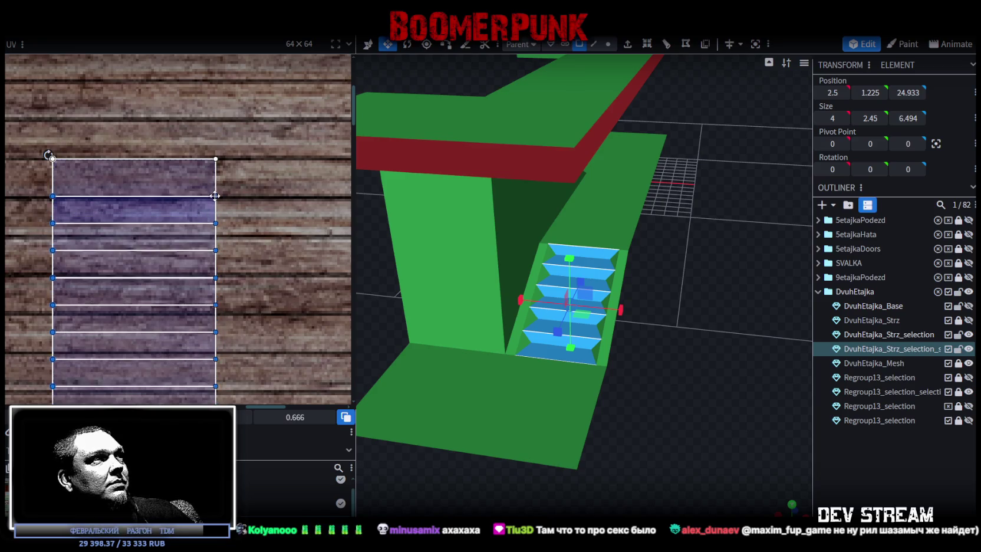
drag(216, 197, 215, 196)
Box-select the four lower step faces and shift their UVs down onto the plank rows
click(263, 241)
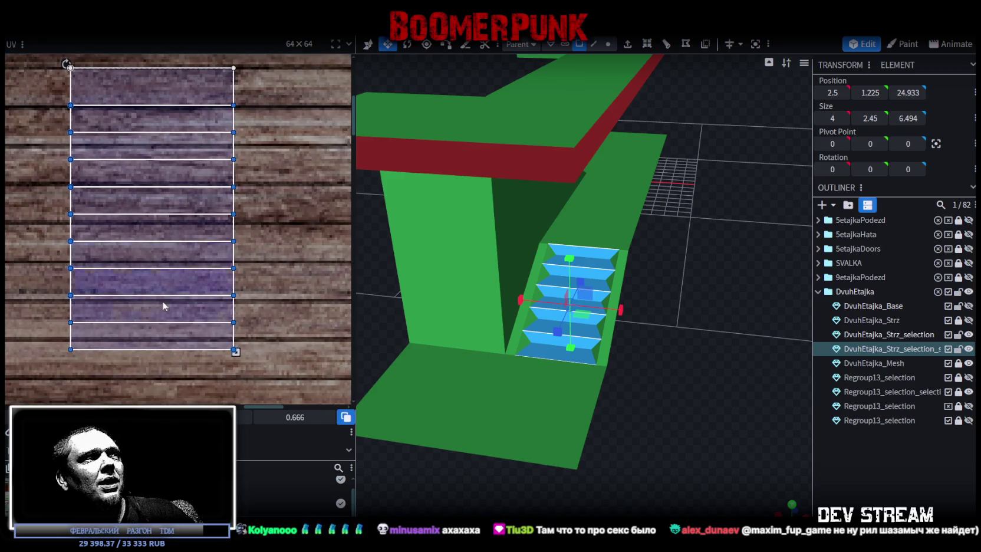
drag(76, 371, 274, 120)
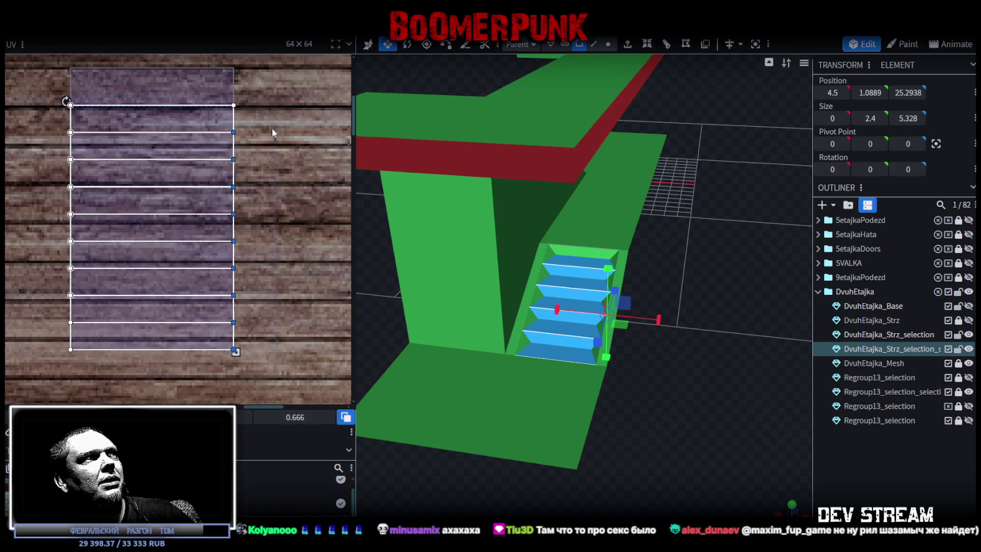
key(ctrl+z)
scroll(232, 104, up, 3)
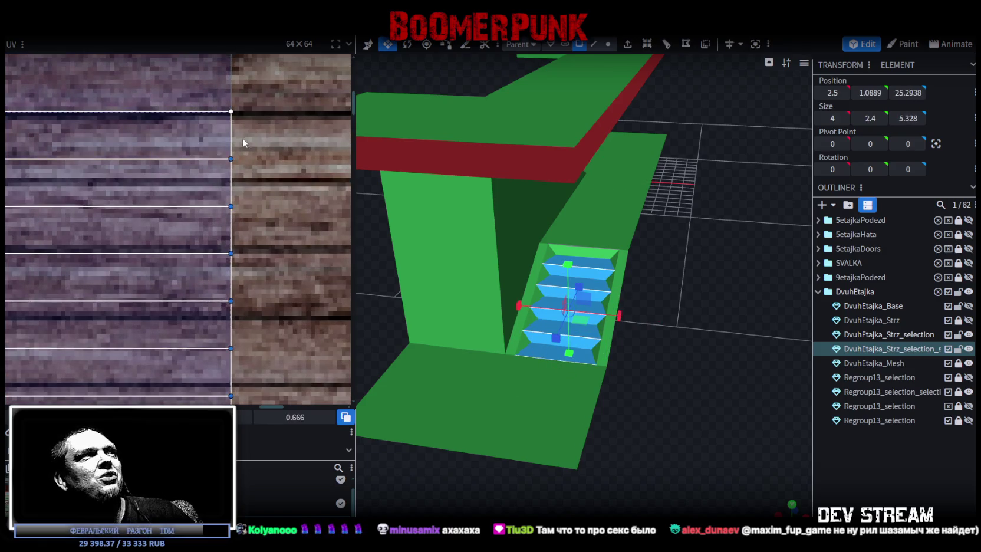
drag(231, 176, 231, 179)
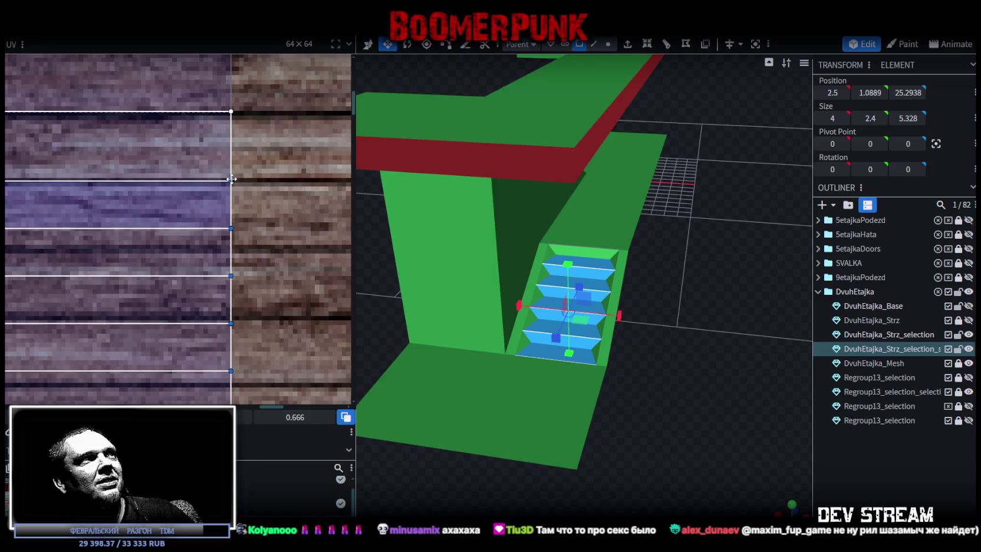
scroll(242, 221, down, 5)
drag(105, 323, 303, 149)
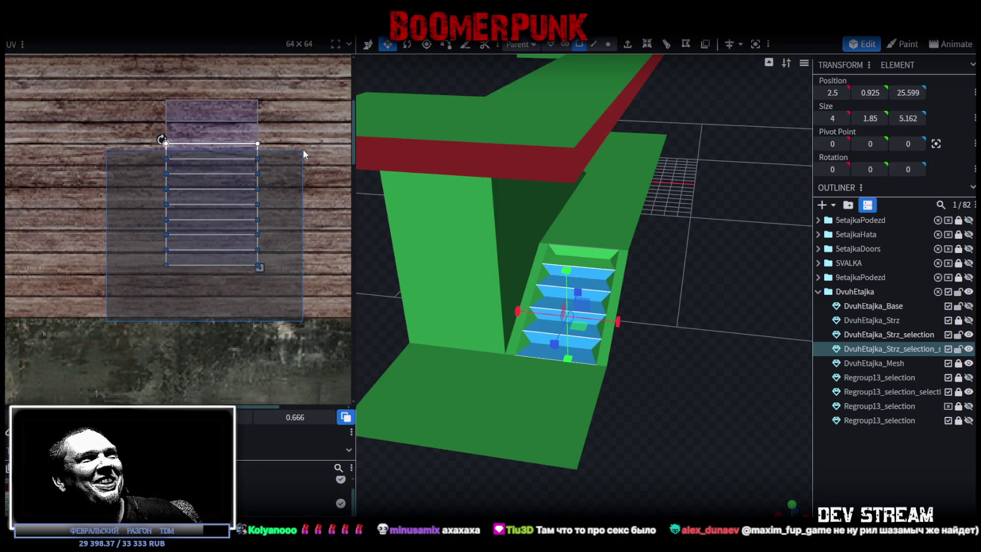
scroll(296, 151, up, 3)
drag(237, 169, 237, 183)
scroll(193, 233, down, 3)
mouse_move(46, 334)
mouse_down()
mouse_move(271, 110)
mouse_move(234, 134)
mouse_up()
mouse_move(27, 348)
mouse_down()
mouse_move(264, 154)
mouse_move(233, 178)
mouse_up()
mouse_move(37, 355)
mouse_down()
mouse_move(264, 197)
mouse_move(232, 222)
mouse_up()
drag(25, 372, 285, 214)
scroll(233, 252, up, 5)
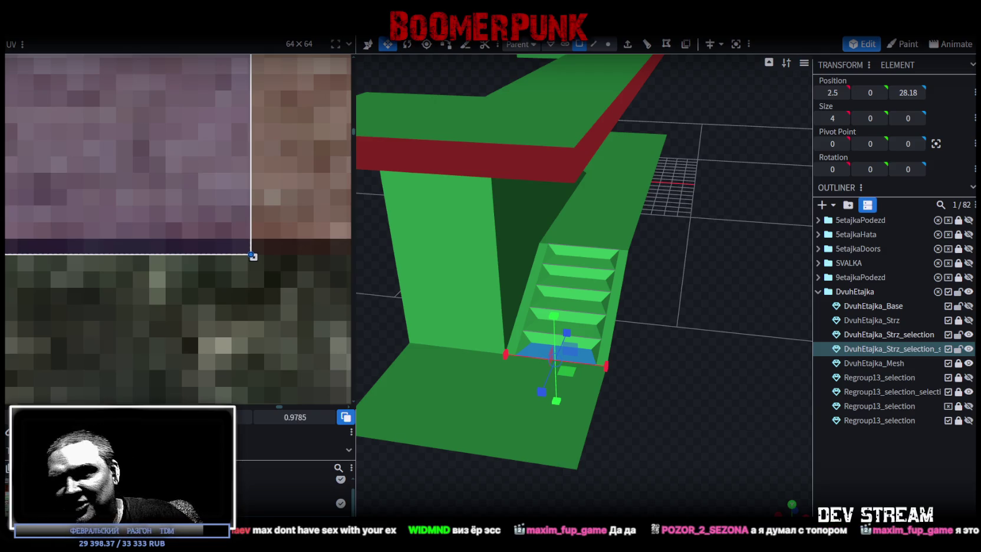
drag(699, 141, 694, 282)
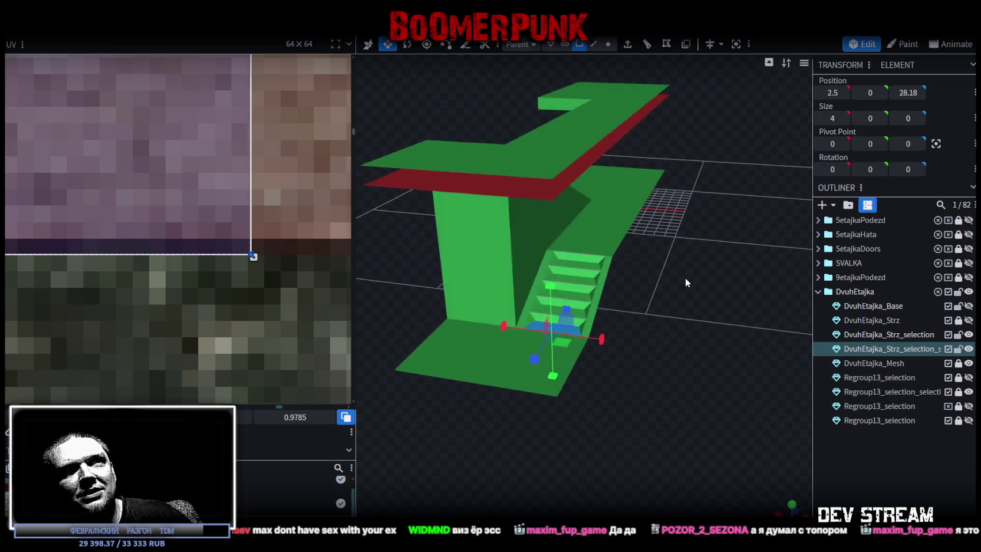
In textured view, move the upper platform face's UV onto the brown planks
key(z)
scroll(692, 289, up, 3)
click(539, 264)
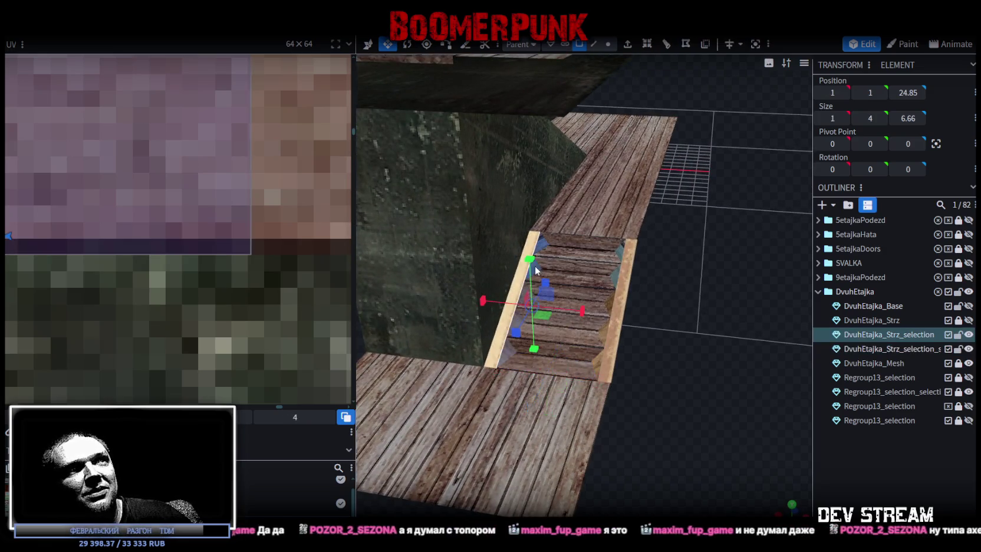
scroll(194, 211, down, 3)
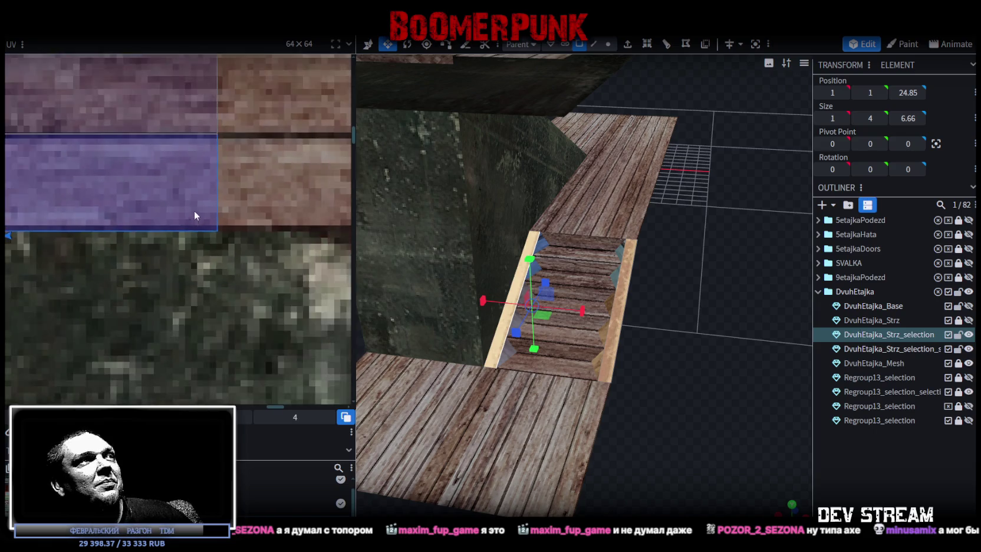
scroll(181, 220, down, 2)
scroll(323, 265, down, 2)
scroll(97, 254, down, 2)
scroll(97, 255, up, 2)
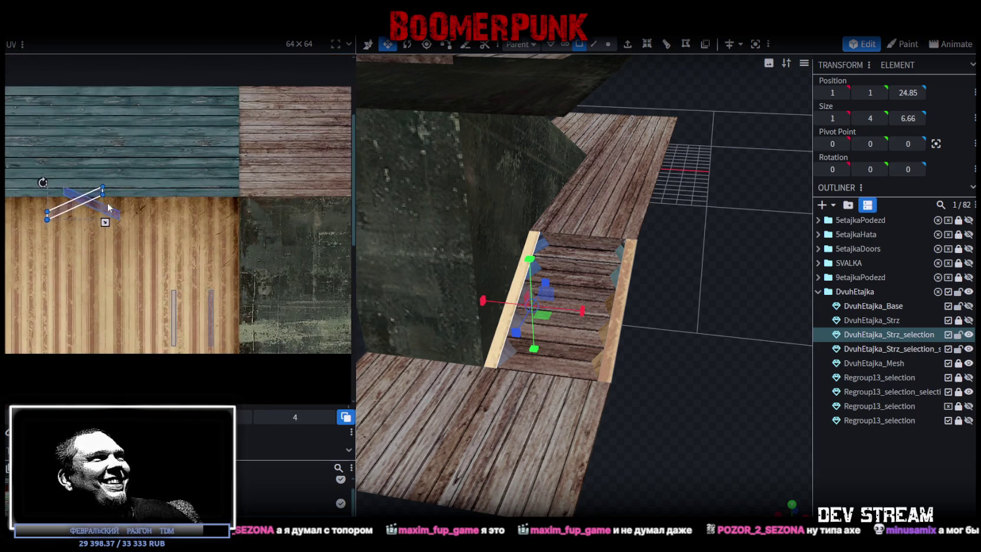
click(613, 165)
drag(83, 208, 305, 176)
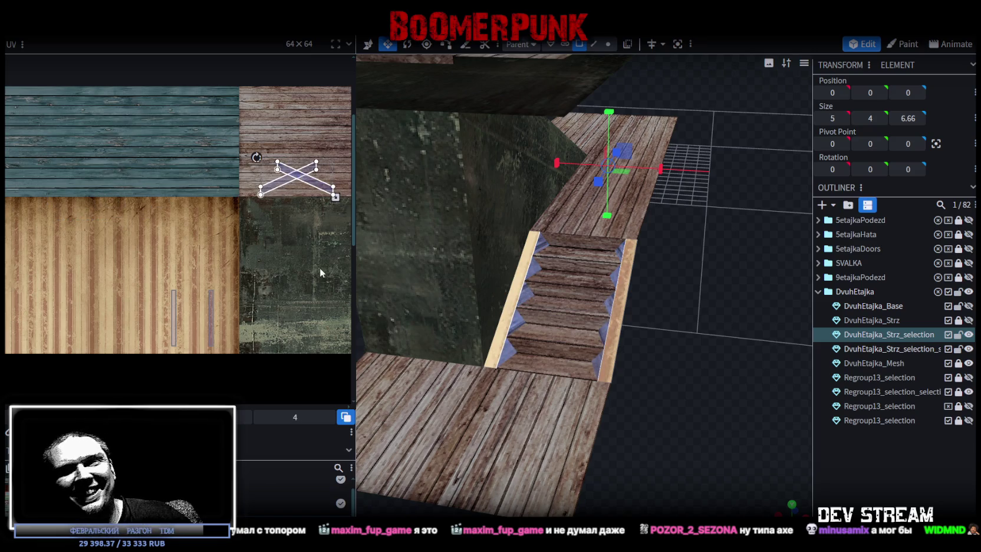
Rotate the cross-shaped UV horizontal and shift it along a plank row
middle_drag(325, 266, 252, 320)
scroll(257, 289, up, 1)
scroll(255, 282, up, 1)
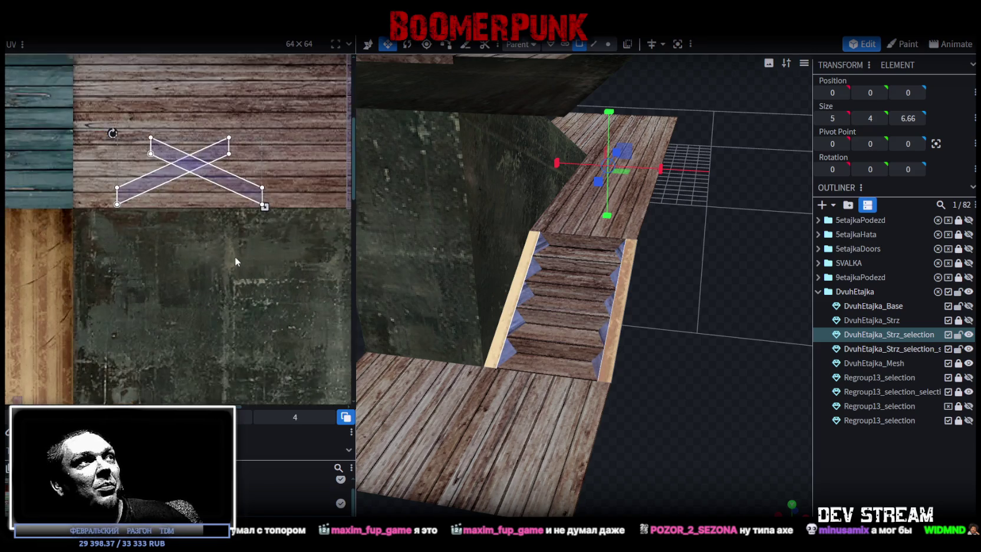
scroll(235, 257, up, 1)
drag(177, 263, 231, 179)
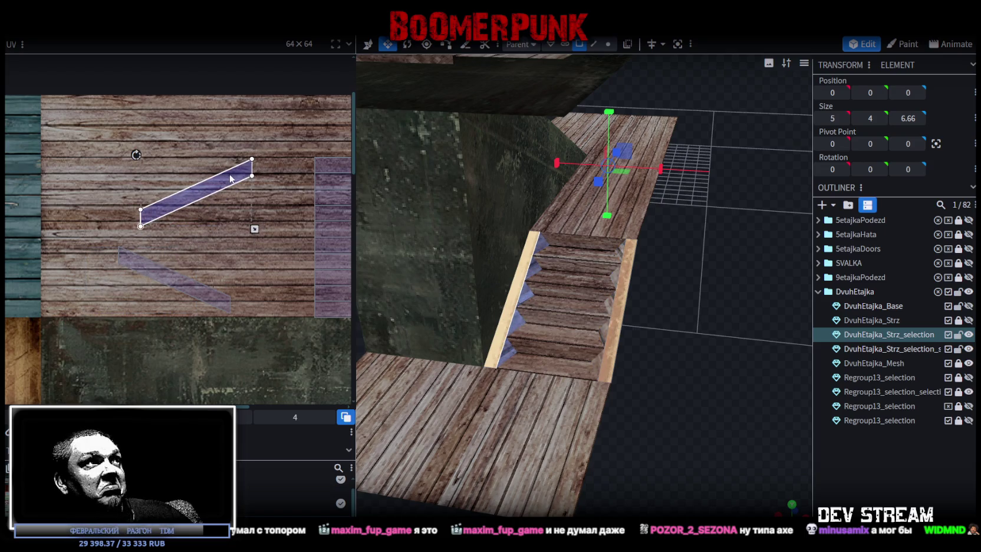
drag(135, 154, 158, 140)
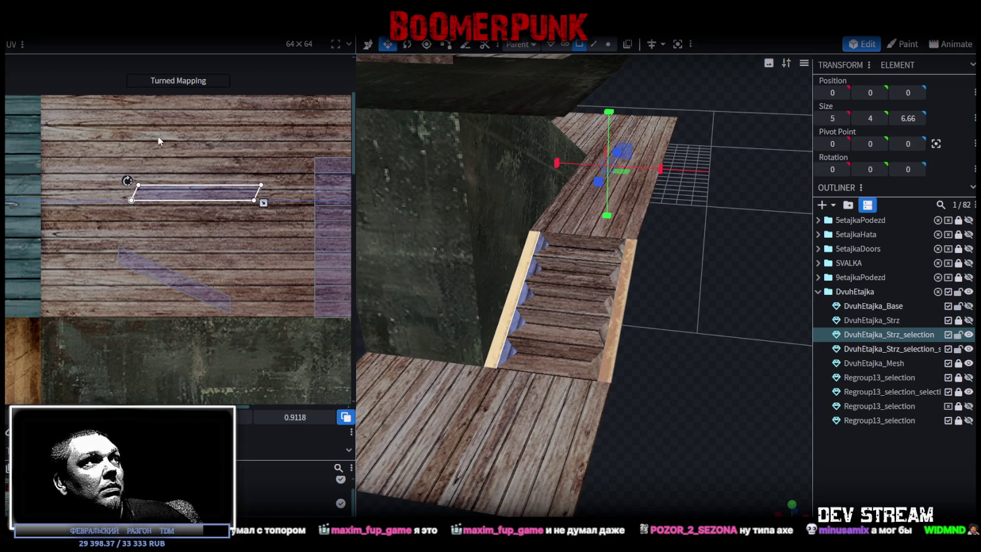
scroll(214, 156, up, 3)
drag(181, 234, 235, 217)
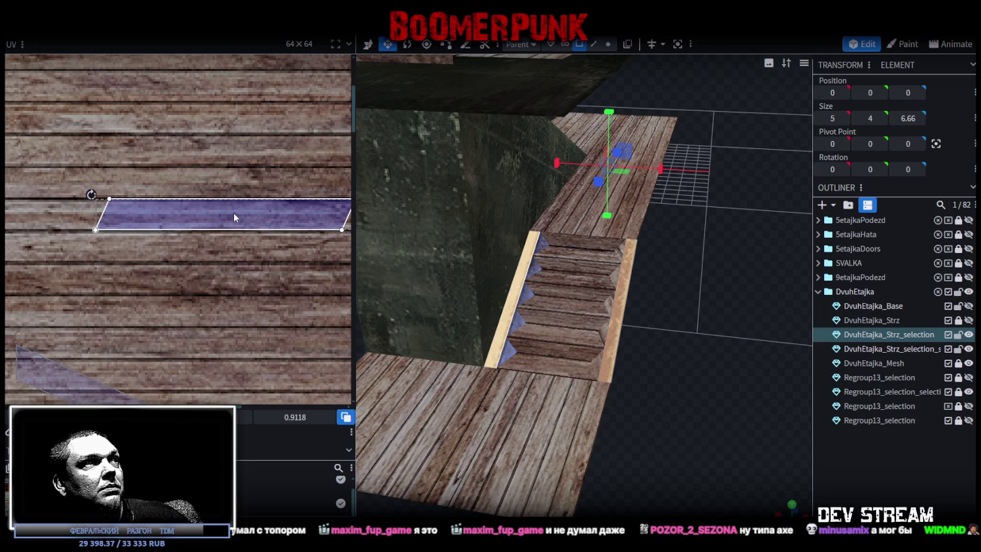
scroll(234, 213, down, 3)
drag(182, 212, 142, 257)
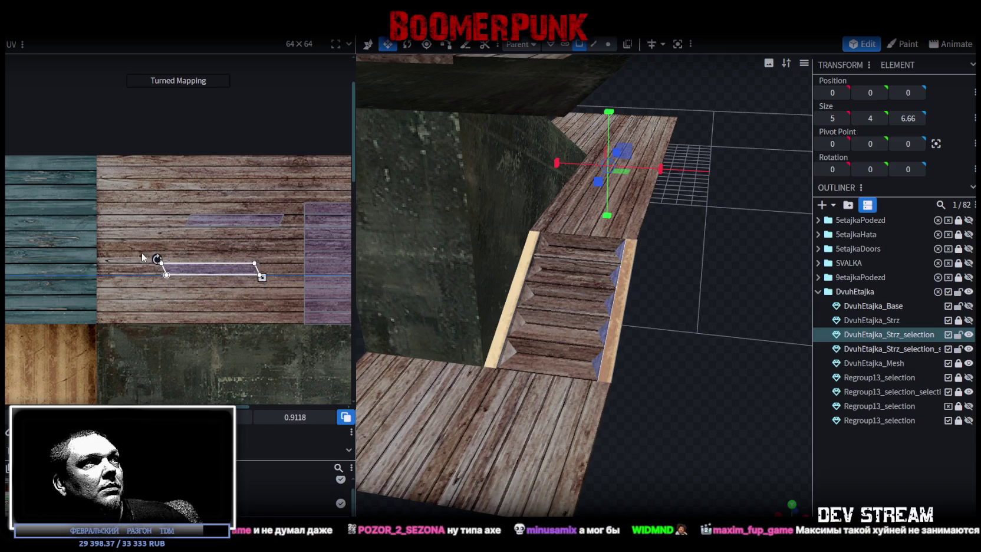
scroll(279, 277, up, 1)
scroll(278, 278, up, 1)
mouse_move(178, 258)
mouse_down()
mouse_move(221, 257)
mouse_move(231, 283)
mouse_up()
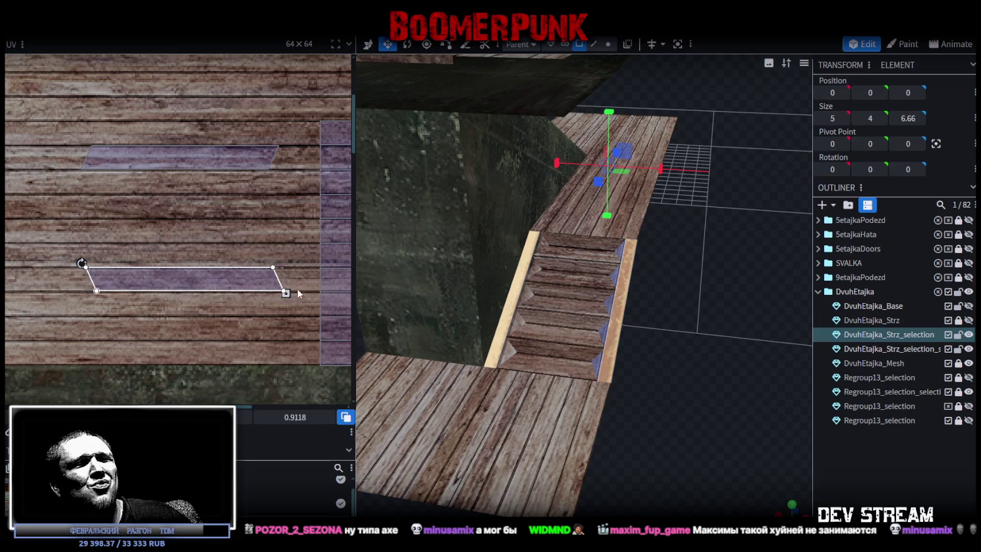
scroll(259, 265, up, 1)
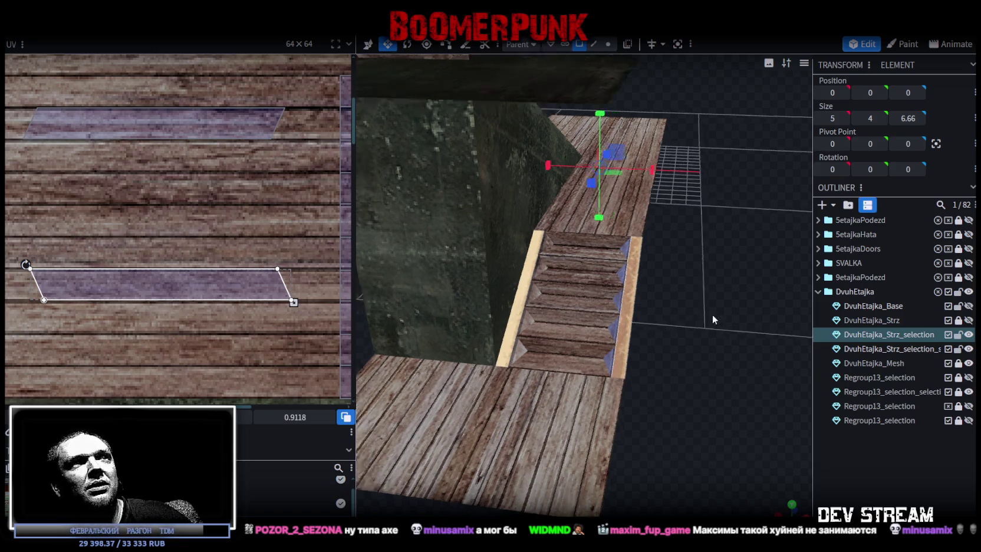
Select both stair side strips and turn their UVs horizontal on the texture atlas
drag(680, 303, 718, 318)
click(711, 296)
shift+click(542, 335)
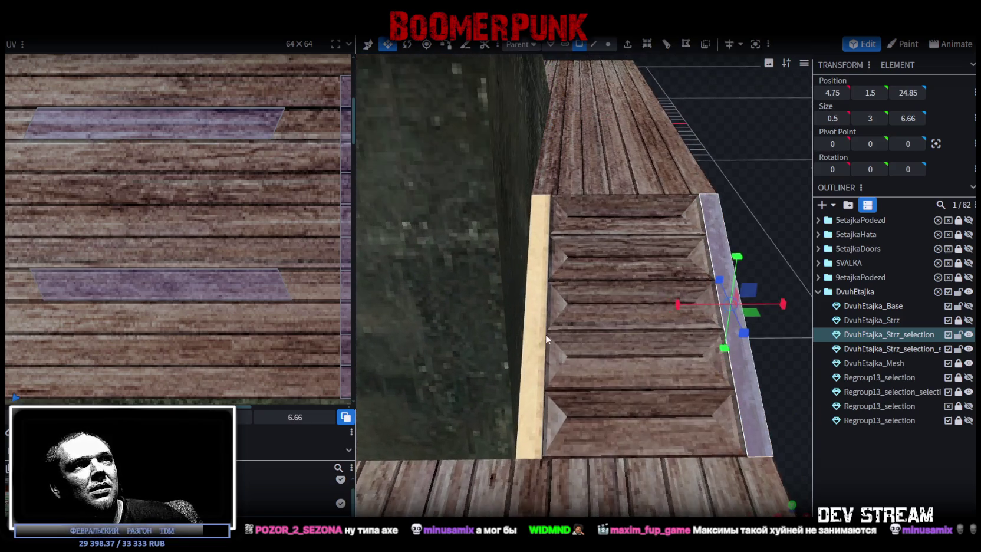
scroll(103, 273, down, 2)
scroll(97, 283, down, 2)
middle_drag(96, 288, 181, 274)
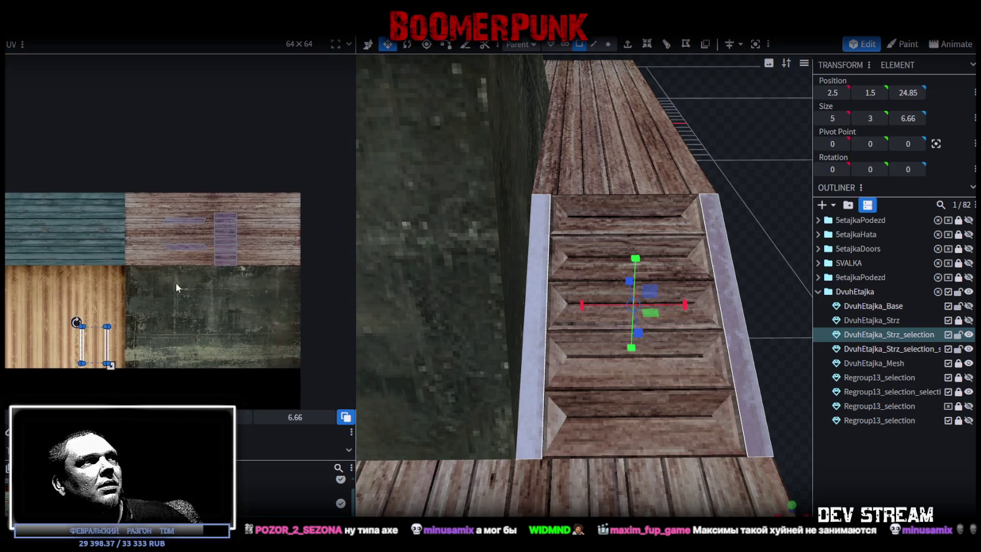
drag(113, 346, 212, 302)
right_click(208, 225)
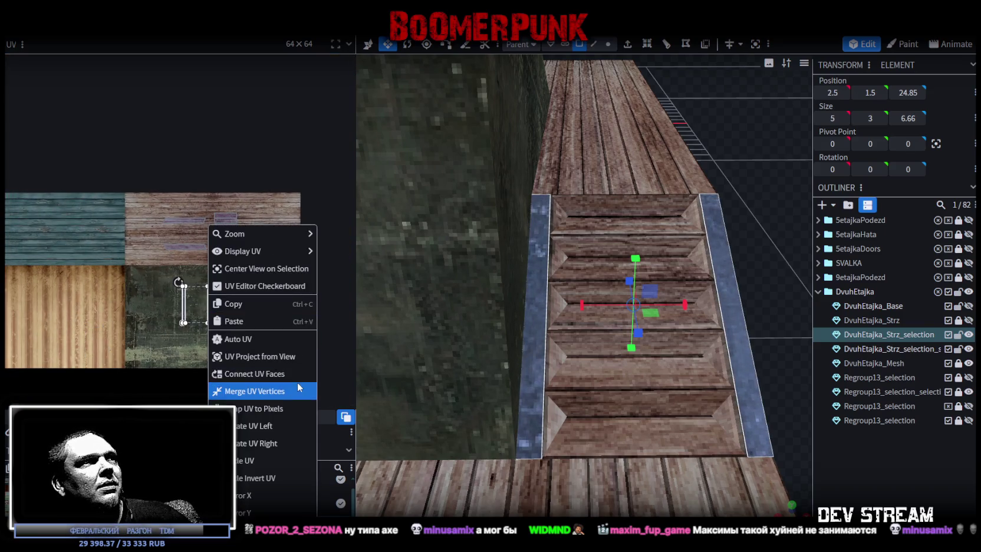
click(244, 431)
scroll(199, 267, up, 3)
drag(206, 302, 163, 255)
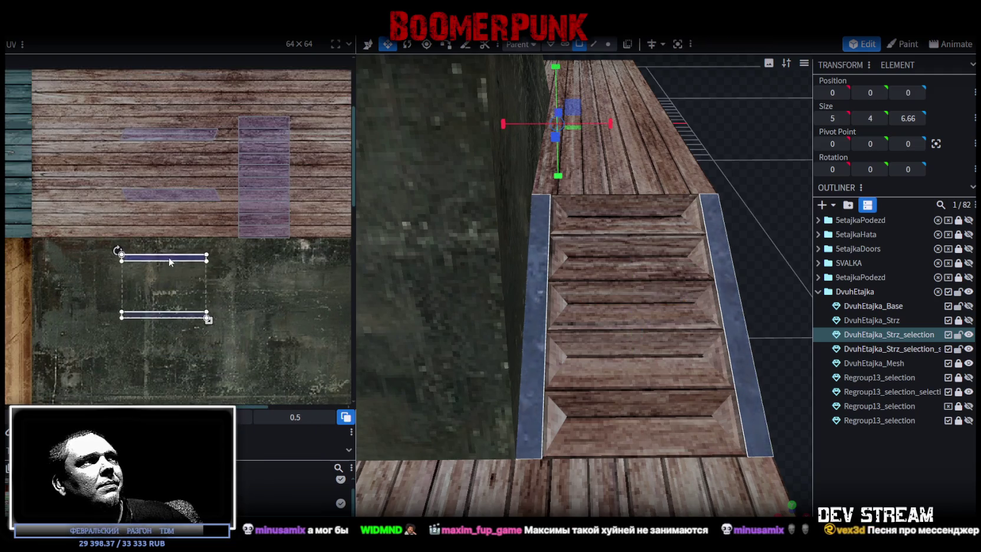
Align the right and left strip UVs onto wood plank rows, then clear the selection
click(155, 259)
mouse_move(150, 261)
mouse_down()
mouse_move(148, 227)
mouse_move(164, 231)
mouse_up()
scroll(157, 224, up, 4)
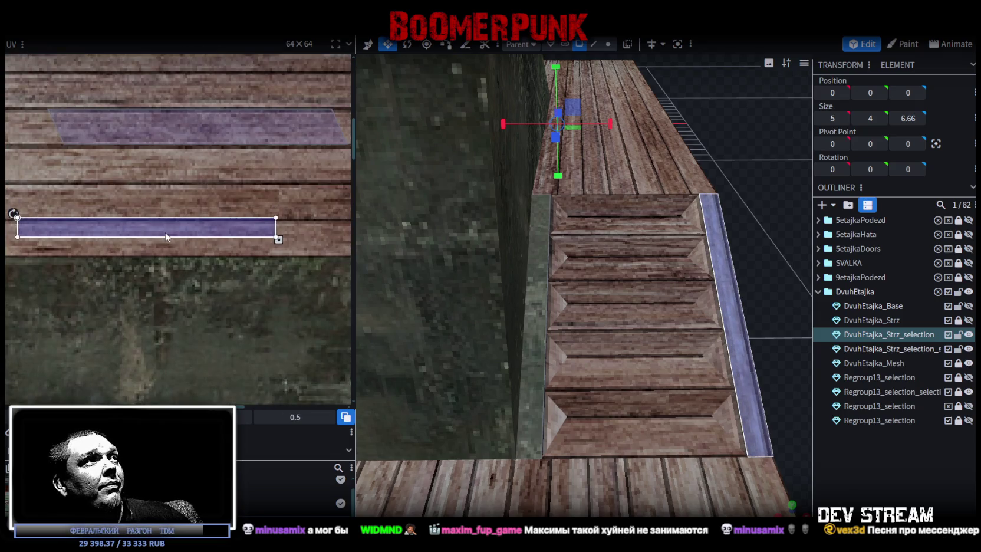
scroll(171, 299, down, 3)
mouse_move(166, 376)
mouse_down()
mouse_move(177, 153)
mouse_move(189, 130)
mouse_up()
scroll(237, 144, up, 3)
middle_drag(233, 124, 205, 102)
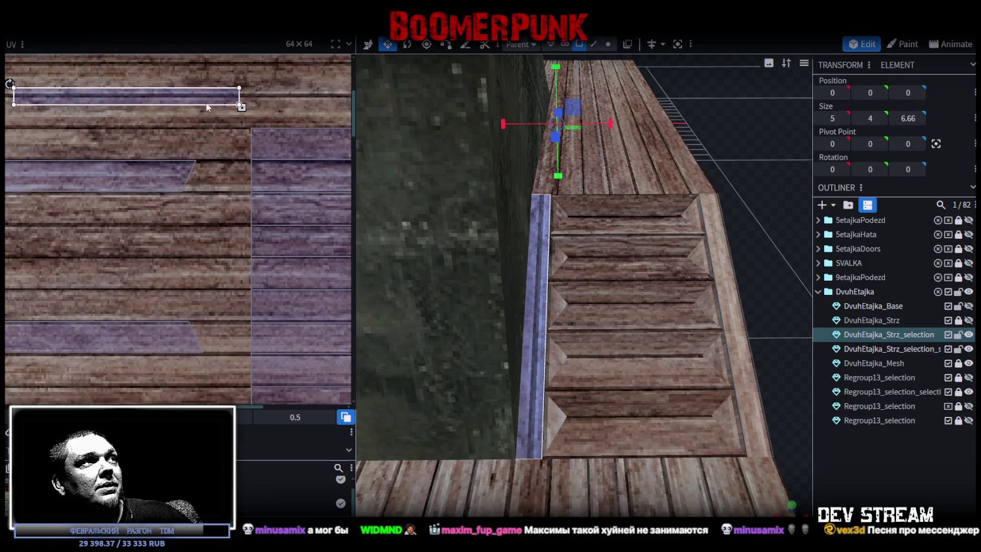
drag(186, 95, 174, 217)
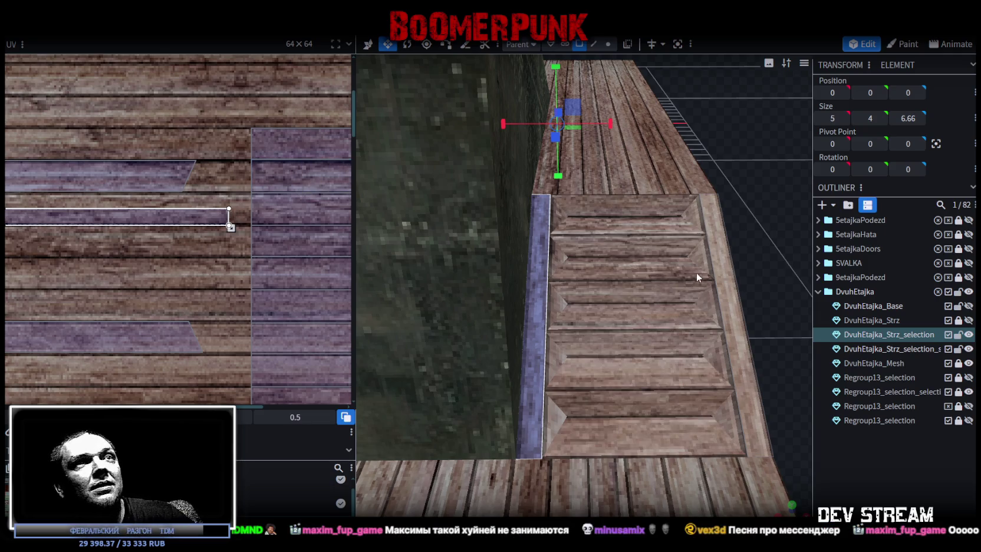
drag(694, 275, 730, 217)
click(731, 217)
drag(740, 272, 760, 276)
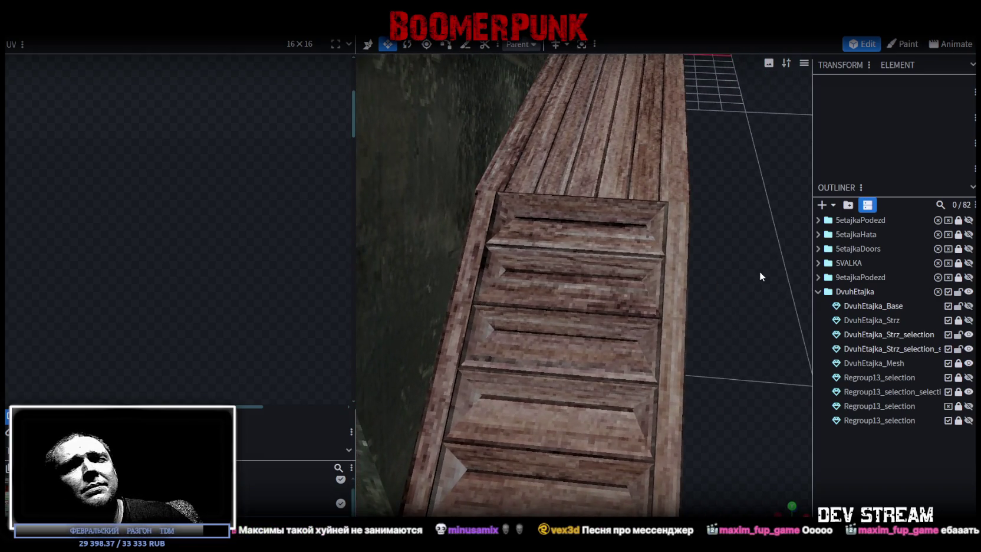
Merge the two stair selection meshes into one DvuhEtajka_Strz_selection mesh
click(912, 336)
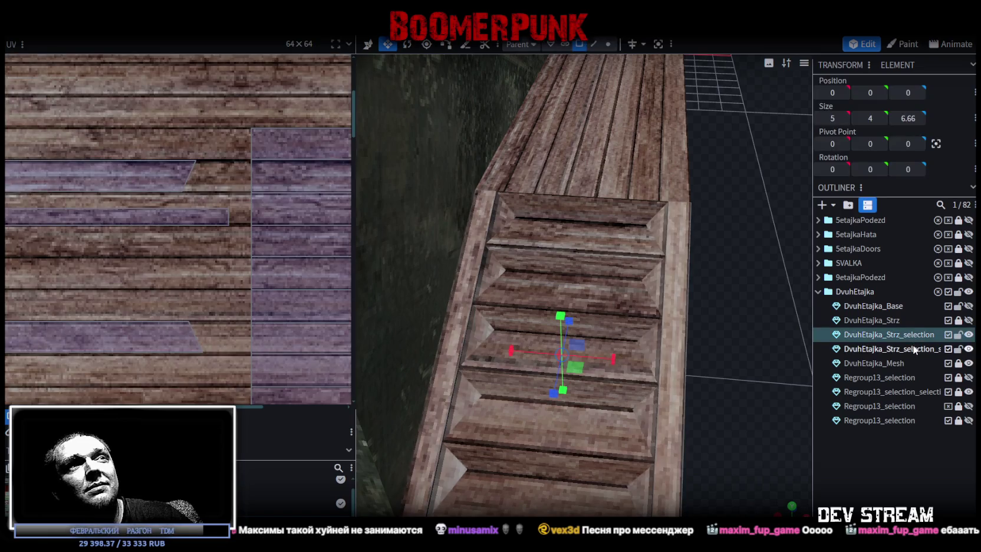
ctrl+click(913, 348)
right_click(913, 349)
click(828, 150)
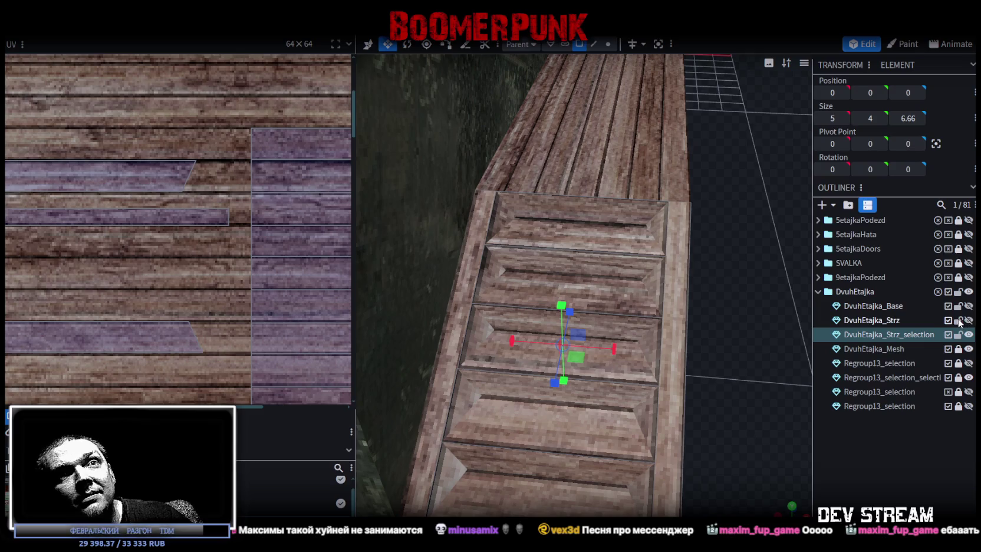
Lock DvuhEtajka_Strz and select the stairs together with DvuhEtajka_Mesh
click(885, 319)
mouse_move(784, 283)
mouse_down()
mouse_move(615, 268)
mouse_move(513, 299)
mouse_move(698, 280)
mouse_move(712, 270)
mouse_up()
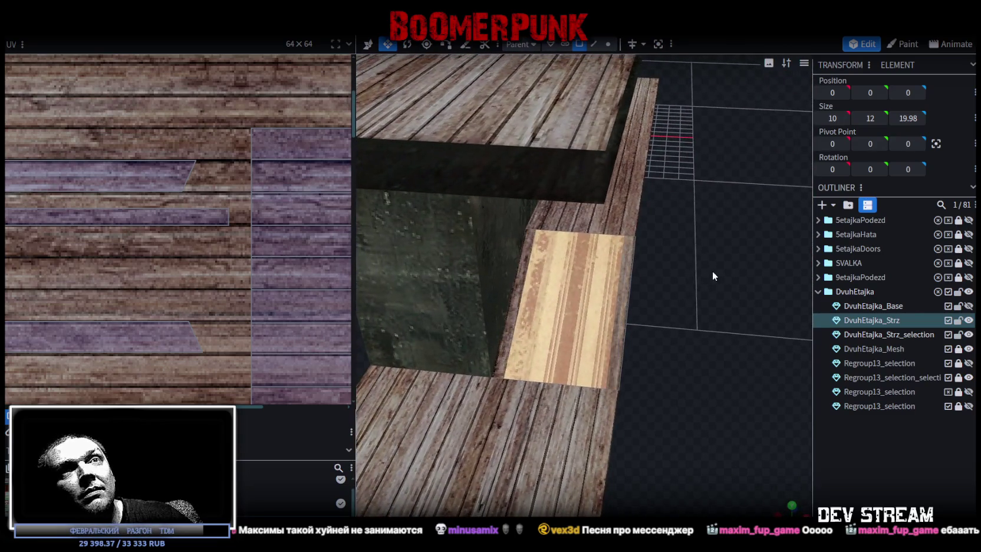
click(959, 319)
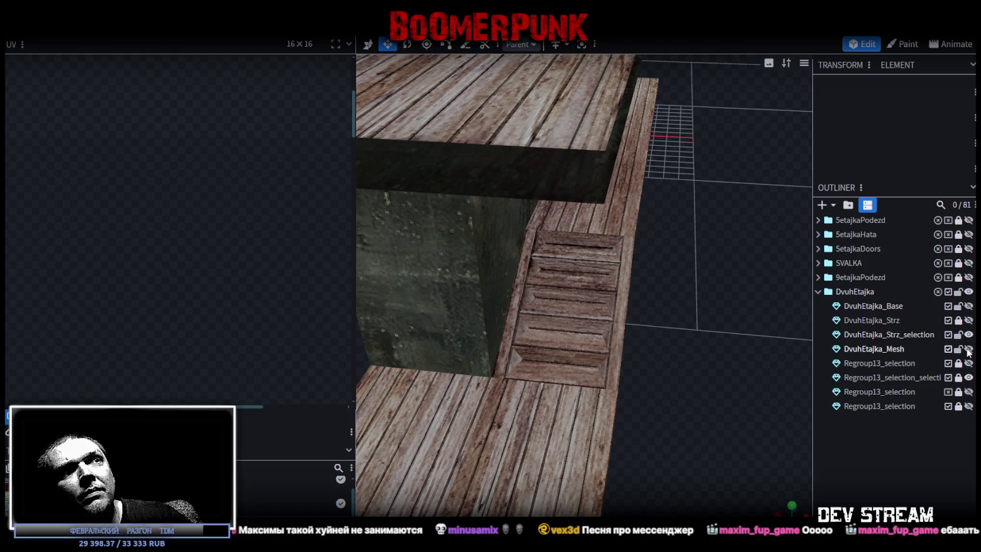
click(902, 349)
right_click(891, 333)
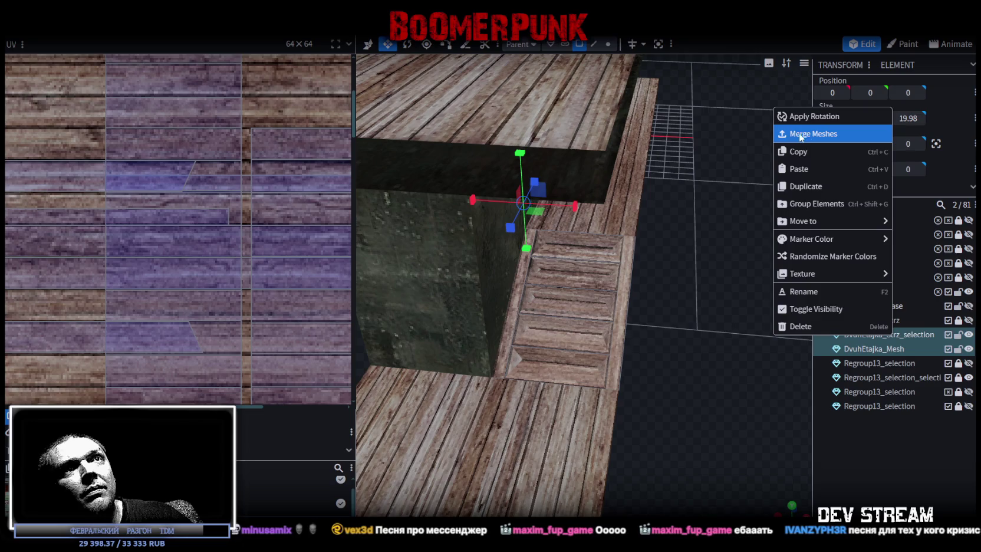
Merge the stairs into DvuhEtajka_Mesh, raise their vertices to the walkway, and merge 8 duplicates
click(860, 326)
scroll(670, 285, down, 5)
click(608, 43)
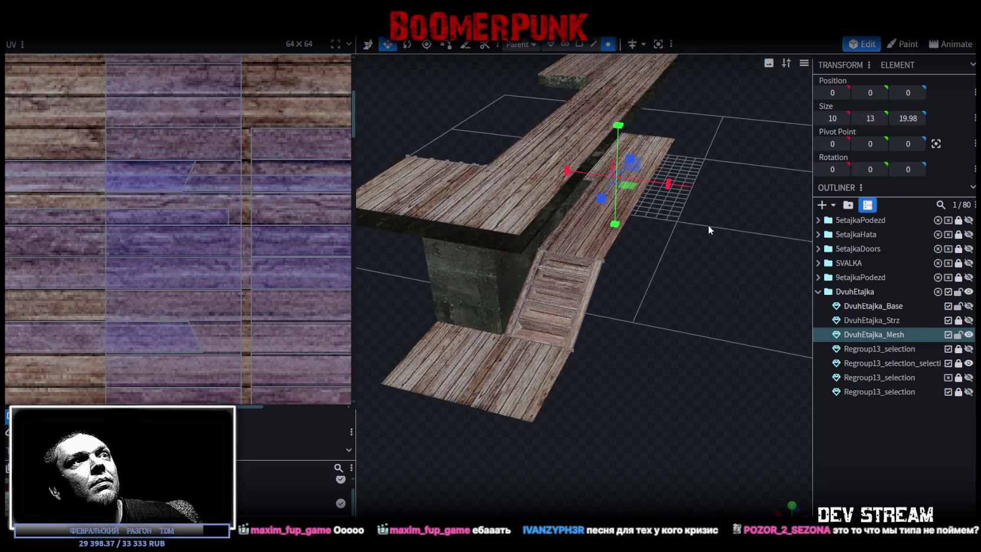
key(v)
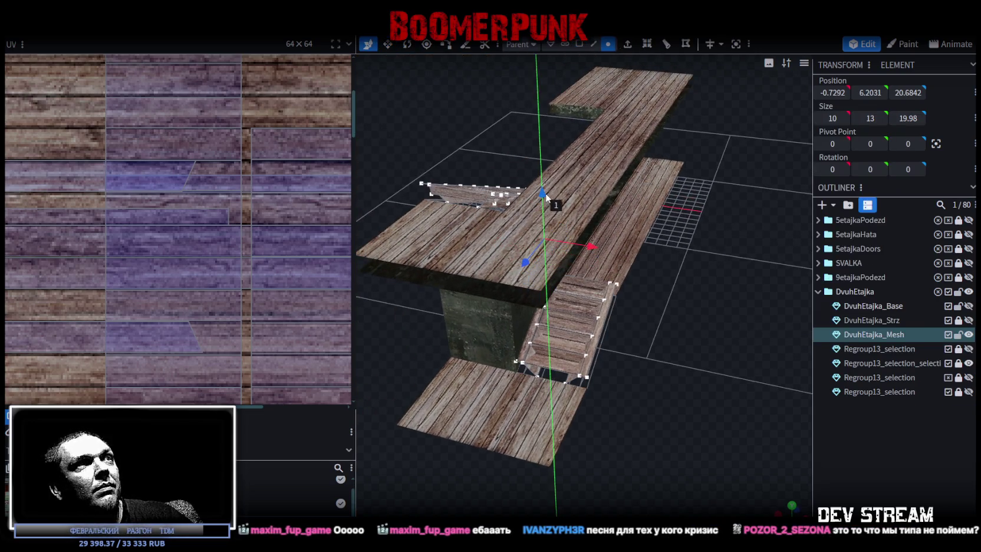
drag(545, 205, 546, 204)
click(479, 130)
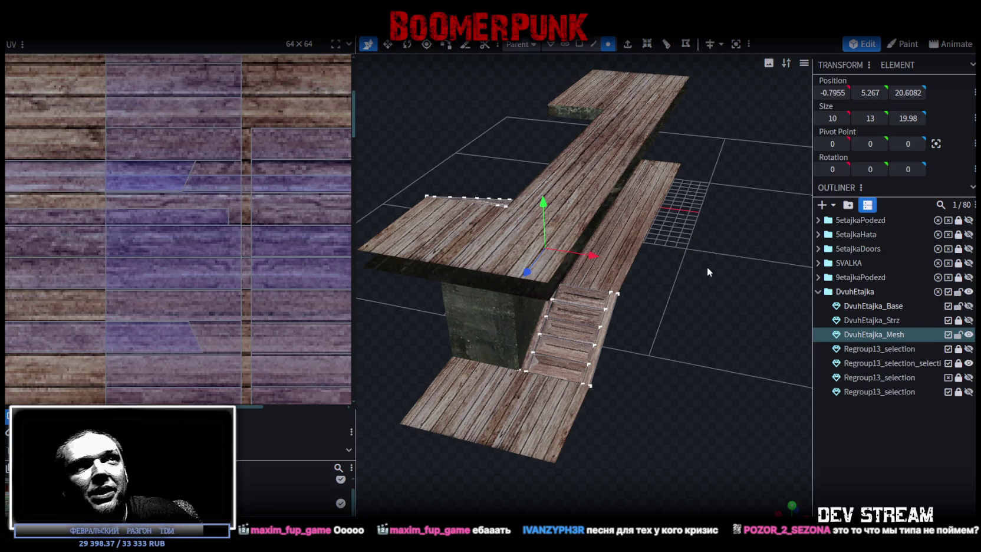
Save the model as Build28.bbmodel and show the separate stairs mesh
scroll(707, 267, up, 4)
mouse_move(705, 290)
mouse_down()
mouse_move(455, 275)
mouse_move(402, 358)
mouse_move(674, 318)
mouse_move(692, 346)
mouse_move(712, 316)
mouse_move(776, 295)
mouse_move(792, 268)
mouse_move(585, 293)
mouse_move(705, 313)
mouse_move(735, 291)
mouse_move(723, 248)
mouse_move(726, 291)
mouse_move(703, 318)
mouse_move(715, 362)
mouse_move(744, 376)
mouse_move(738, 381)
mouse_move(726, 313)
mouse_move(563, 294)
mouse_move(725, 239)
mouse_move(691, 288)
mouse_move(676, 366)
mouse_move(716, 354)
mouse_move(556, 419)
mouse_move(510, 387)
mouse_move(642, 319)
mouse_move(374, 323)
mouse_move(339, 352)
mouse_move(618, 374)
mouse_move(666, 400)
mouse_up()
key(ctrl+s)
click(968, 306)
click(968, 306)
click(969, 320)
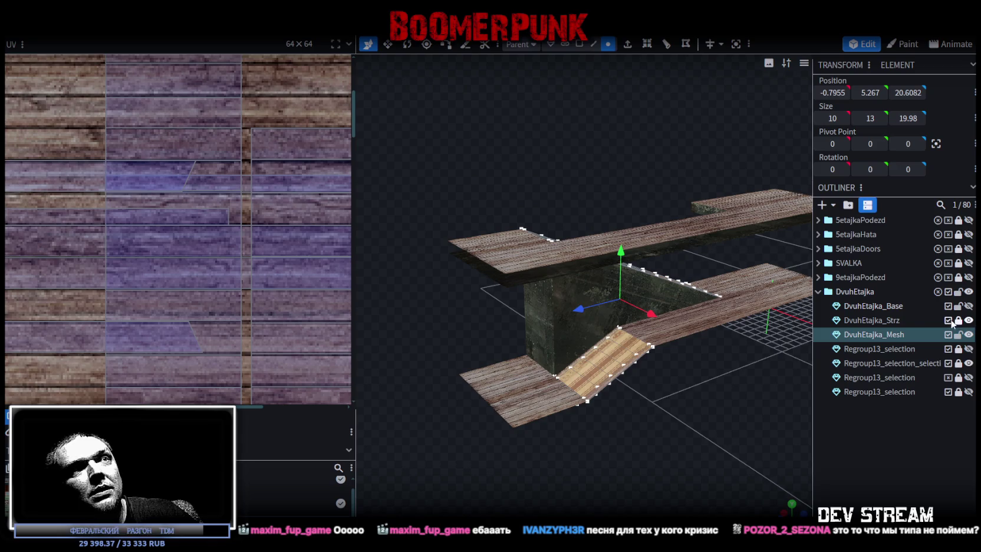
Hide the stairs mesh, show the wooden stairwell building and select it
click(968, 320)
click(968, 348)
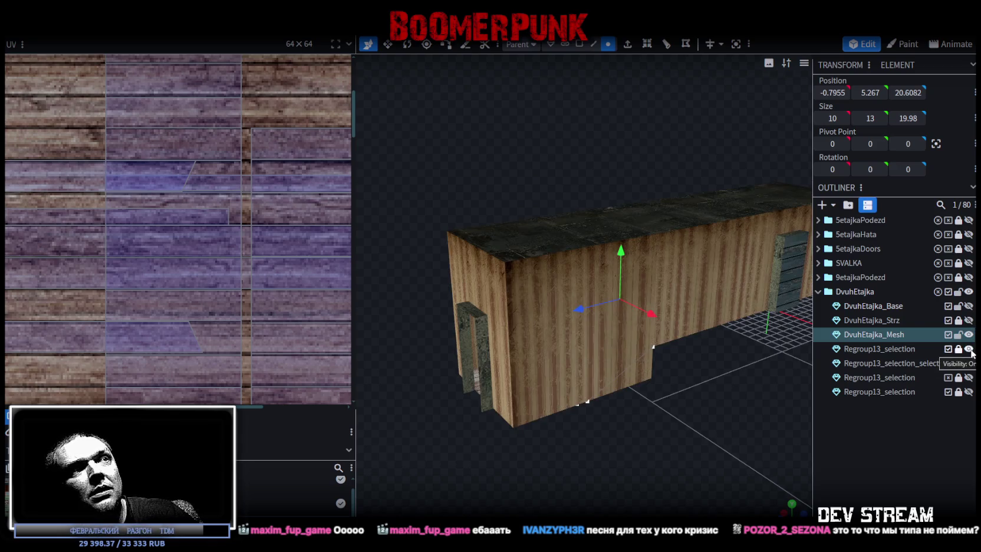
mouse_move(595, 424)
mouse_down()
mouse_move(661, 404)
mouse_move(764, 405)
mouse_move(577, 412)
mouse_move(664, 404)
mouse_move(615, 395)
mouse_move(634, 411)
mouse_up()
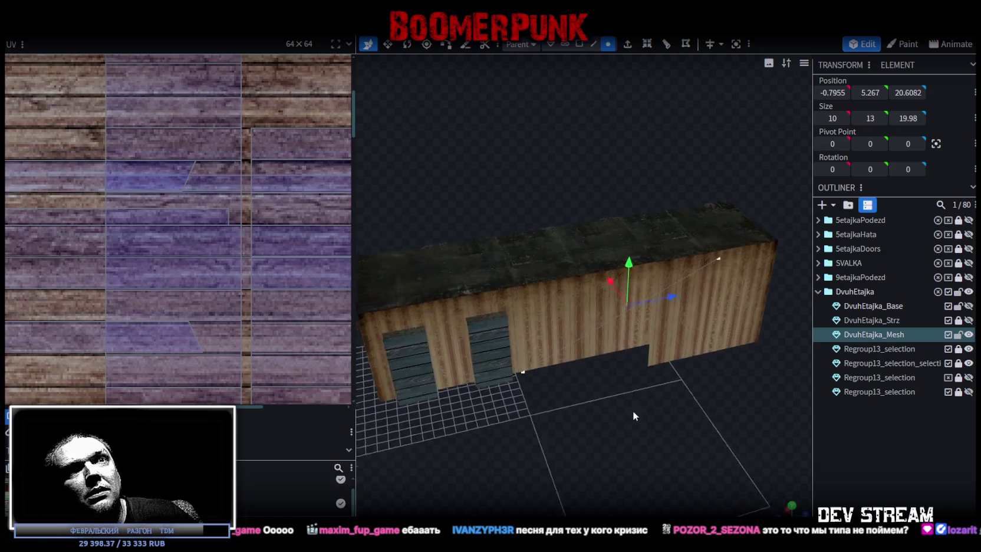
click(968, 349)
click(968, 350)
click(900, 351)
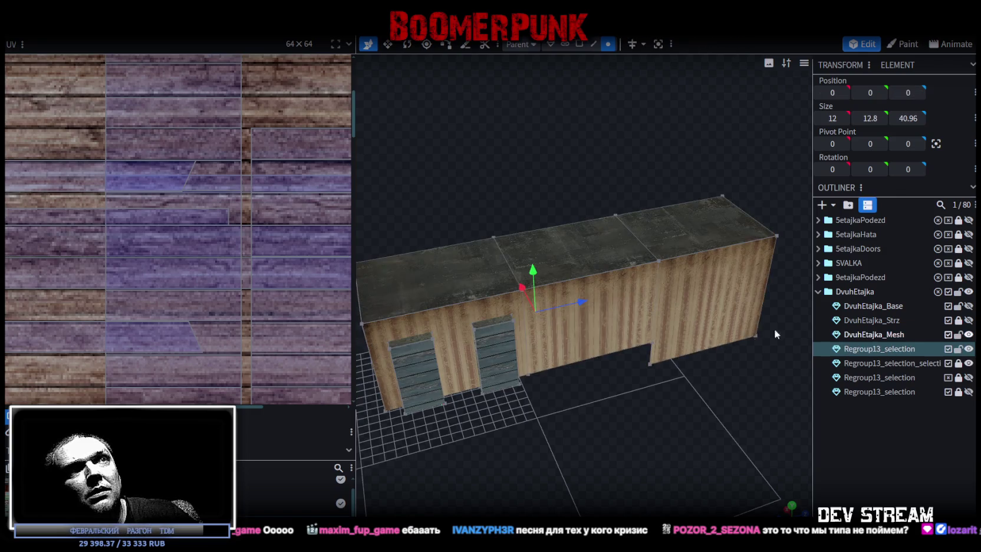
drag(774, 327, 699, 262)
Split the building's roof face into its own mesh and raise it to height 28.8
click(578, 45)
click(694, 248)
drag(617, 230, 651, 150)
right_click(667, 262)
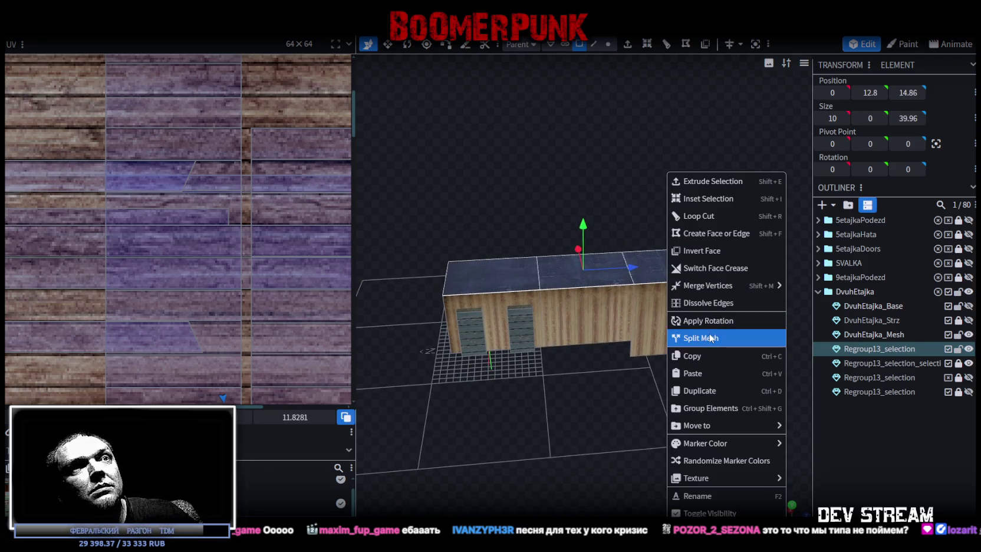
click(730, 336)
drag(583, 223, 585, 109)
mouse_move(683, 385)
mouse_down()
mouse_move(478, 366)
mouse_move(607, 366)
mouse_move(493, 373)
mouse_up()
mouse_move(507, 407)
mouse_down()
mouse_move(668, 368)
mouse_move(712, 412)
mouse_move(693, 417)
mouse_move(642, 407)
mouse_move(652, 422)
mouse_move(506, 411)
mouse_move(593, 407)
mouse_move(739, 351)
mouse_up()
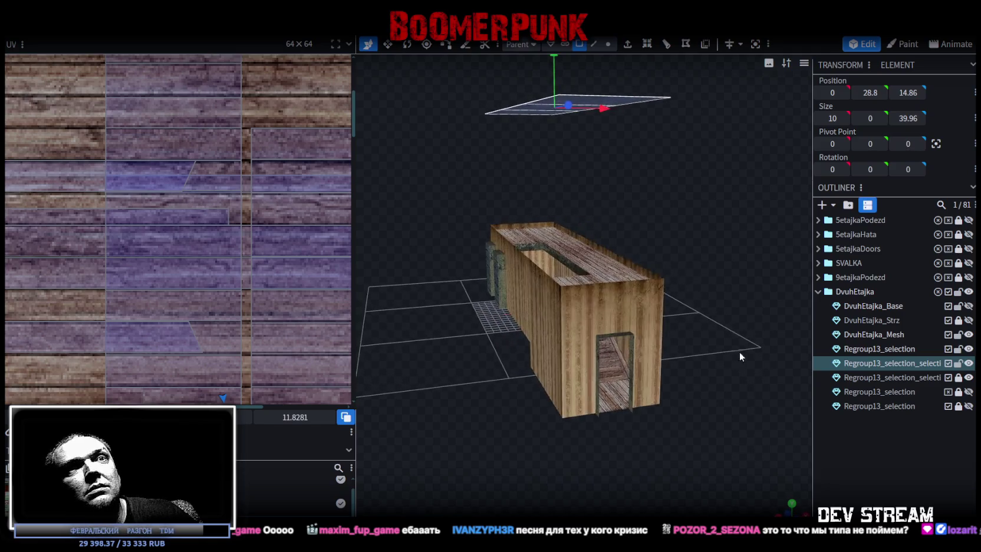
click(968, 306)
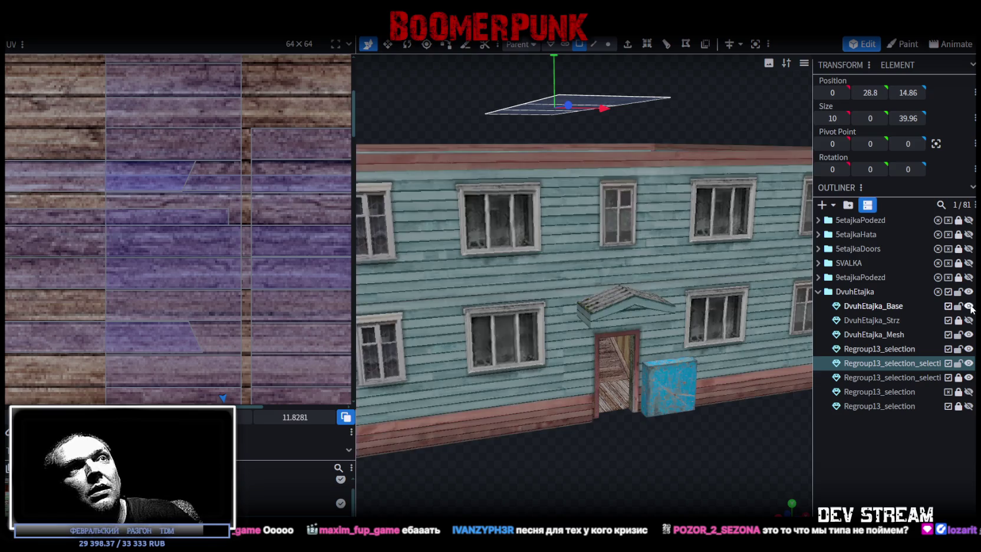
Show the two-storey house in front view and lower the roof piece to Y 23.8
click(969, 306)
click(968, 306)
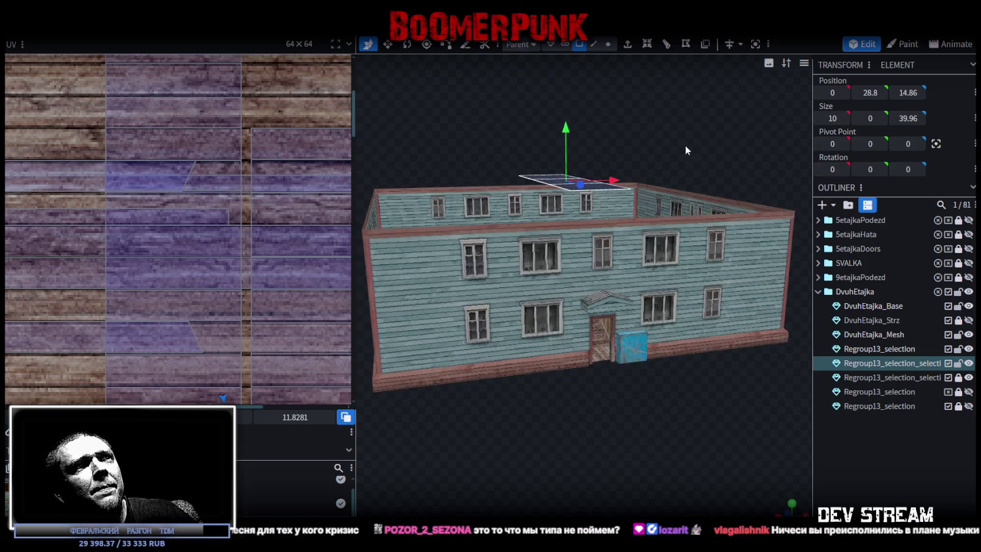
key(KP_1)
scroll(774, 479, up, 3)
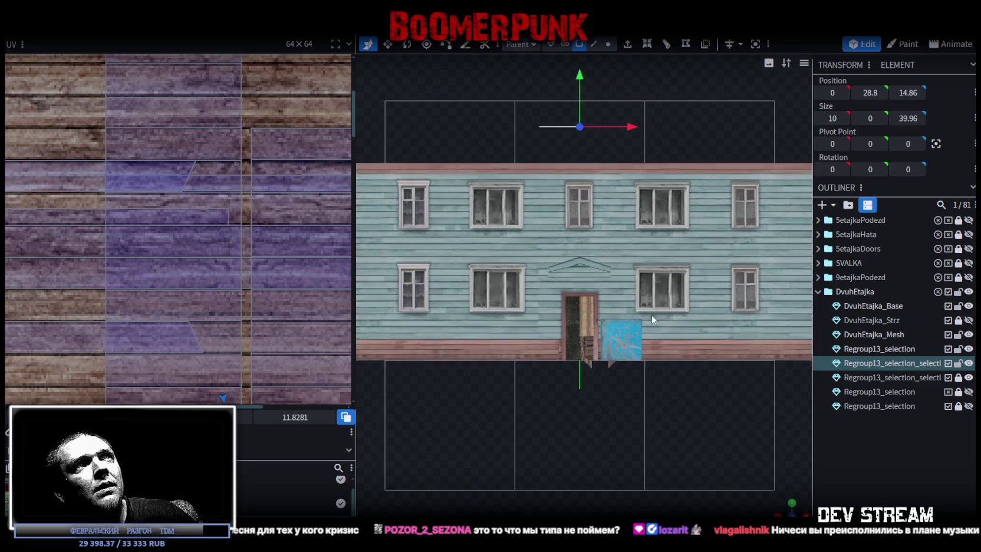
right_drag(774, 479, 598, 73)
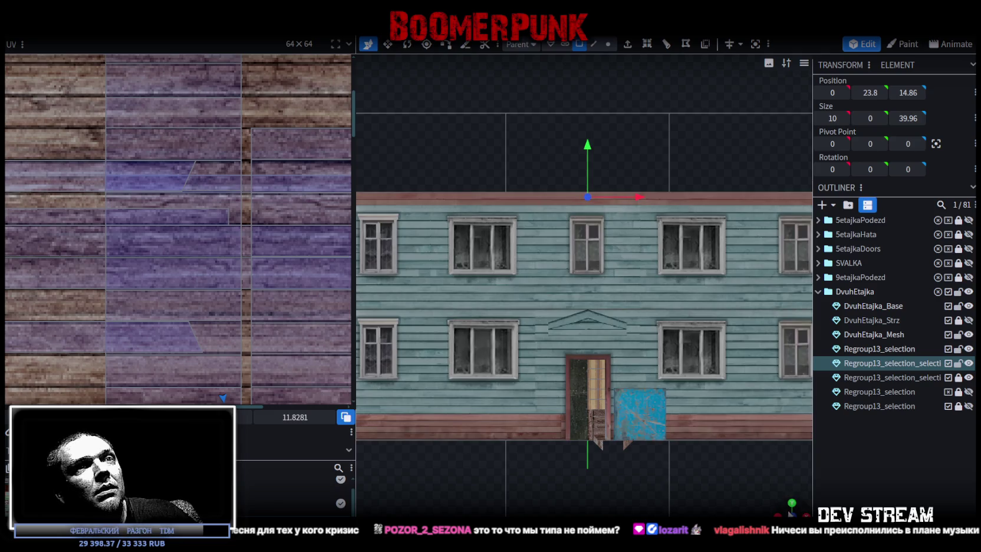
mouse_move(789, 511)
mouse_down()
mouse_move(616, 395)
mouse_move(627, 396)
mouse_up()
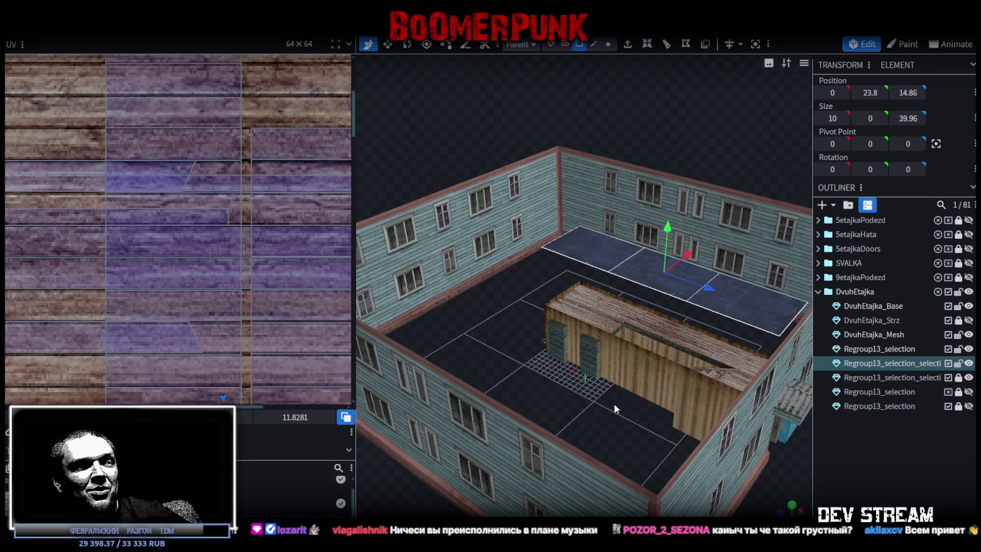
key(alt+Tab)
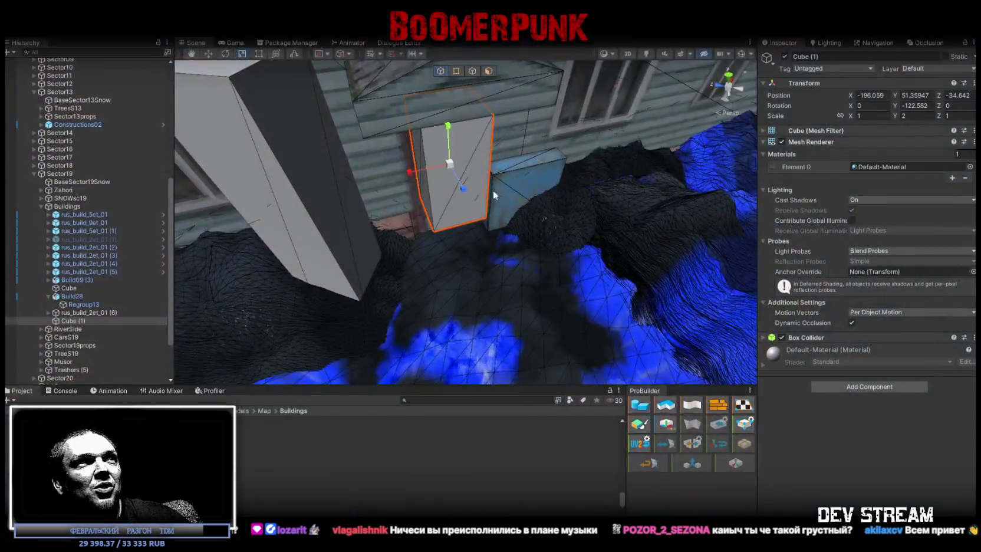
Collapse ###MAP### in the Hierarchy and frame the Player in the Scene view
alt+drag(461, 180, 248, 197)
scroll(141, 216, up, 10)
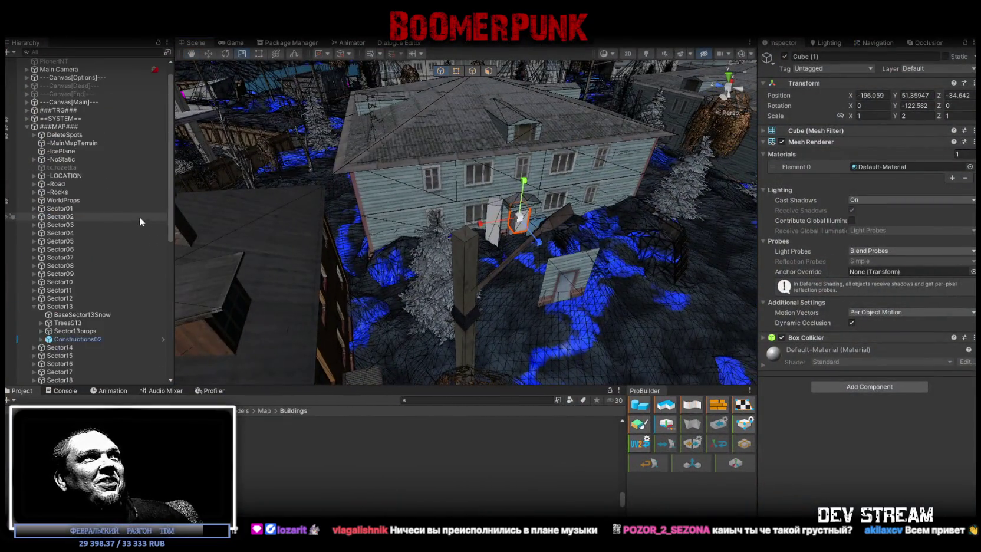
click(26, 143)
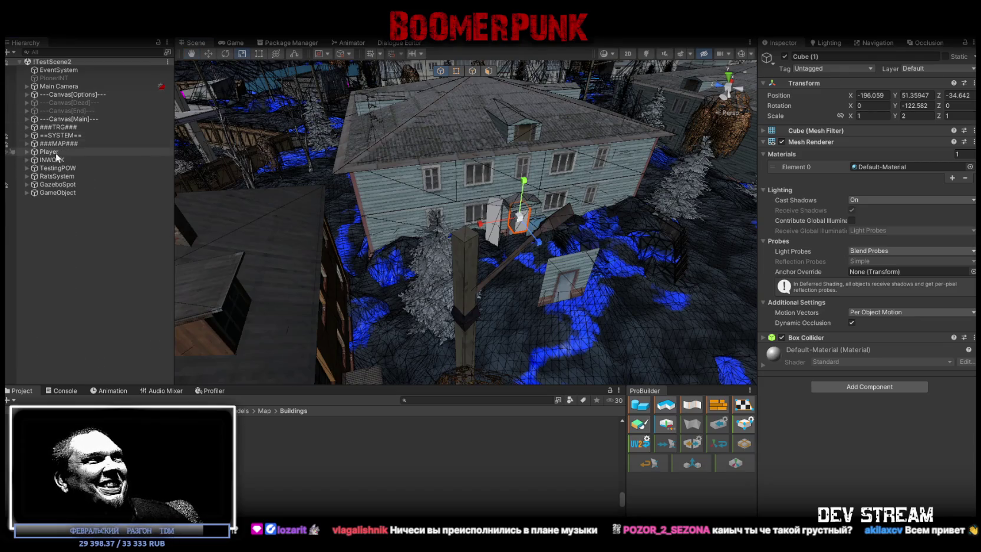
double_click(49, 151)
right_drag(466, 177, 721, 203)
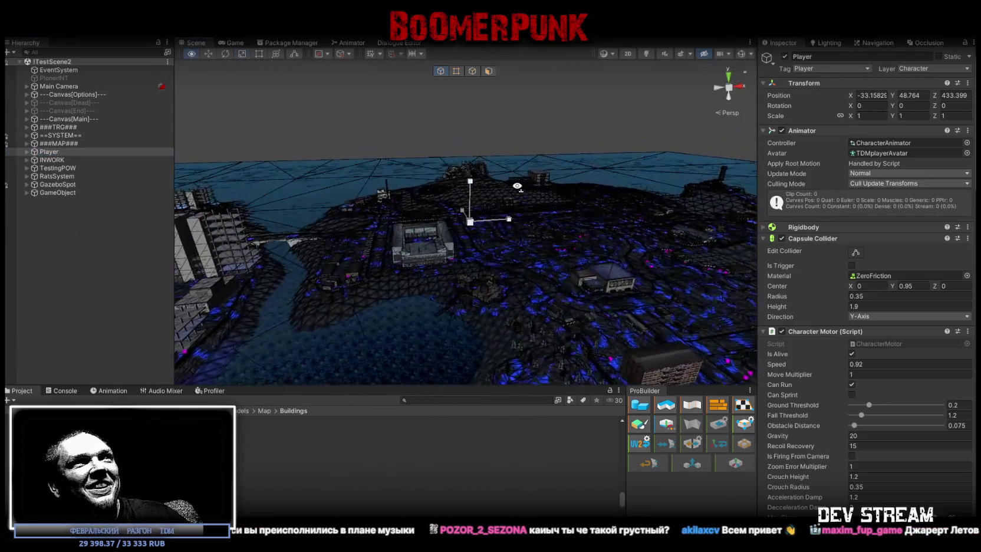
right_drag(720, 203, 646, 227)
key(f)
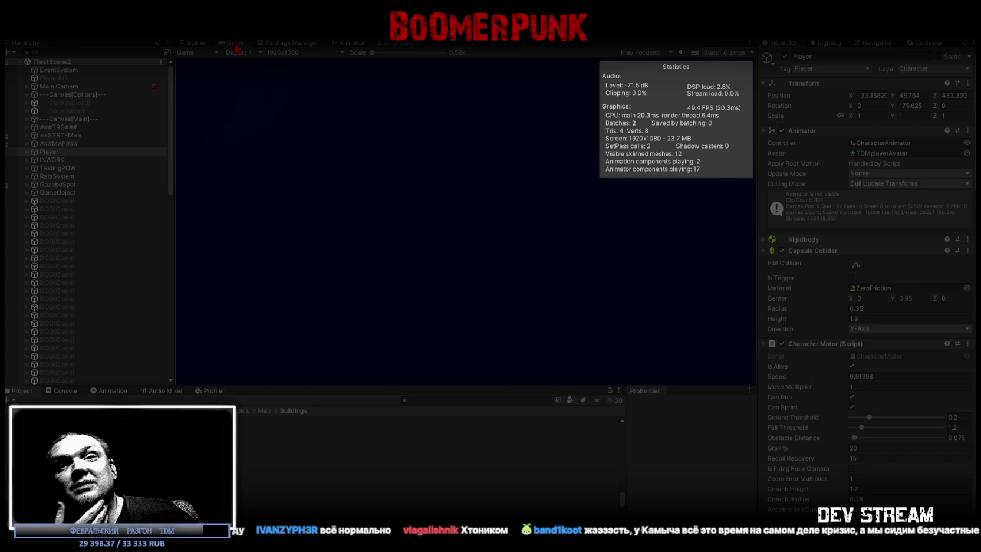
Maximize the Game view and open the BAG inventory from the in-game menu
double_click(234, 42)
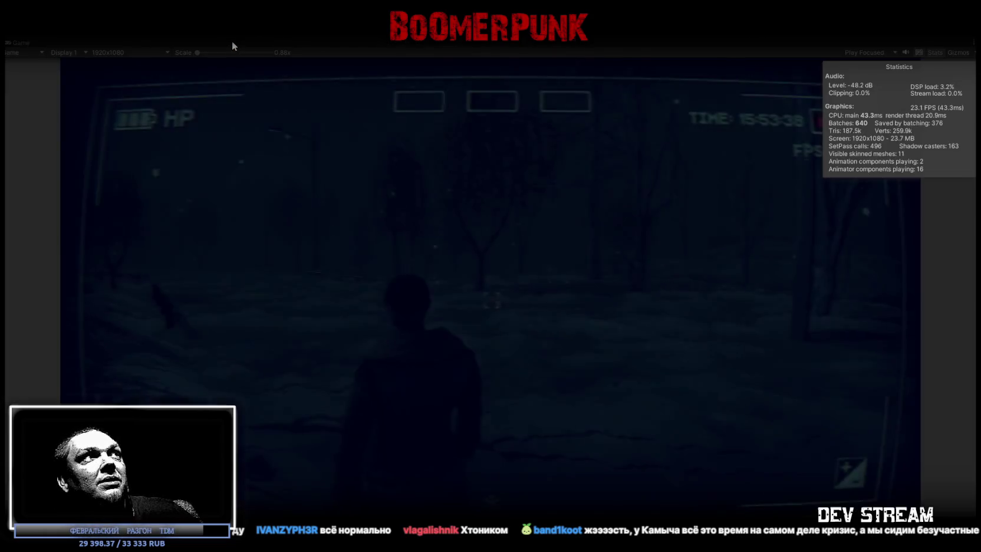
click(233, 58)
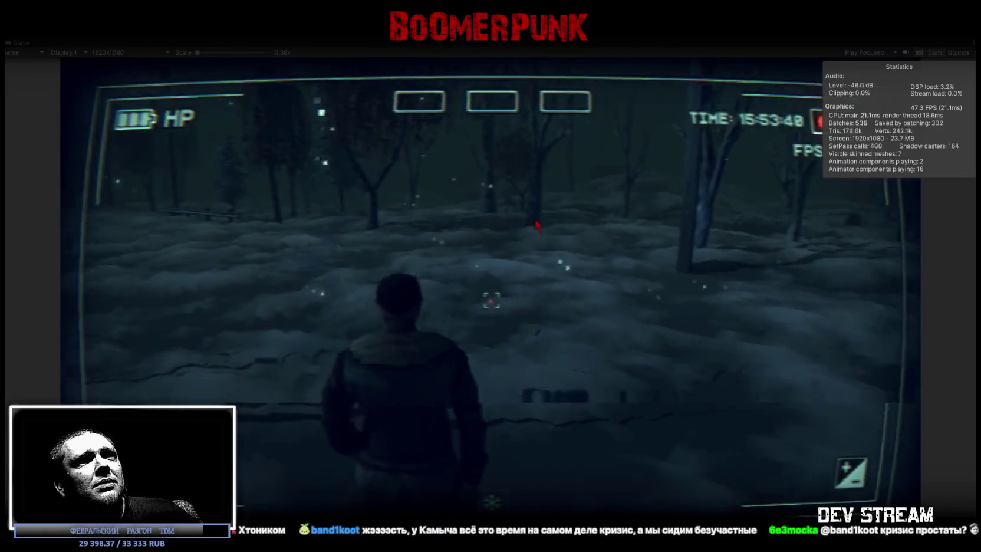
key(Escape)
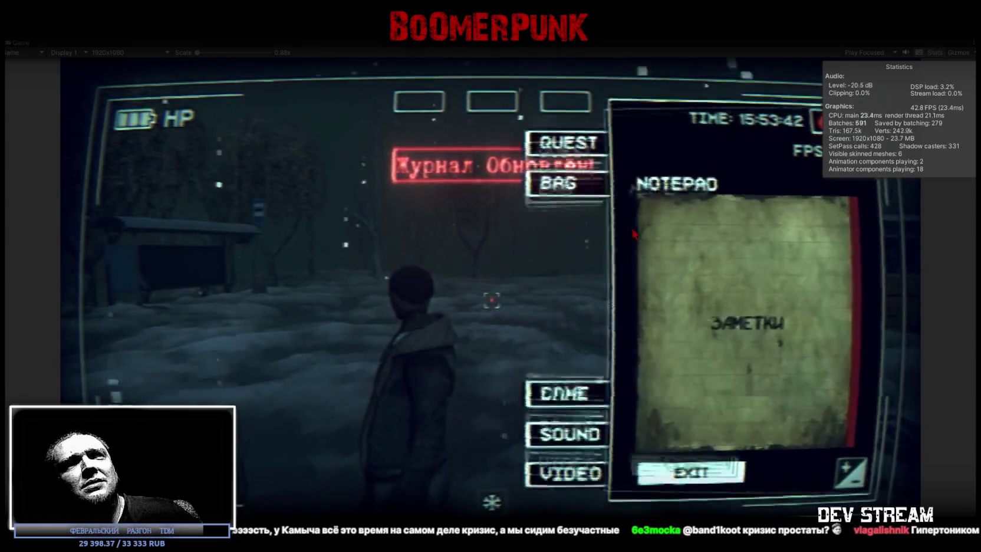
click(581, 187)
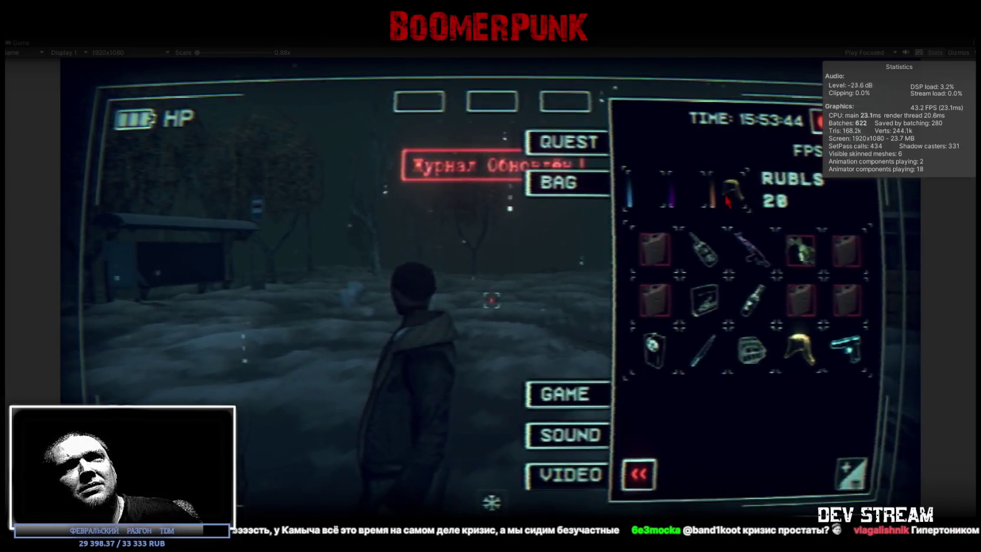
Equip the rifle, put the tablet, box and bottle in quick slots, then close the inventory and Stats overlay
click(760, 258)
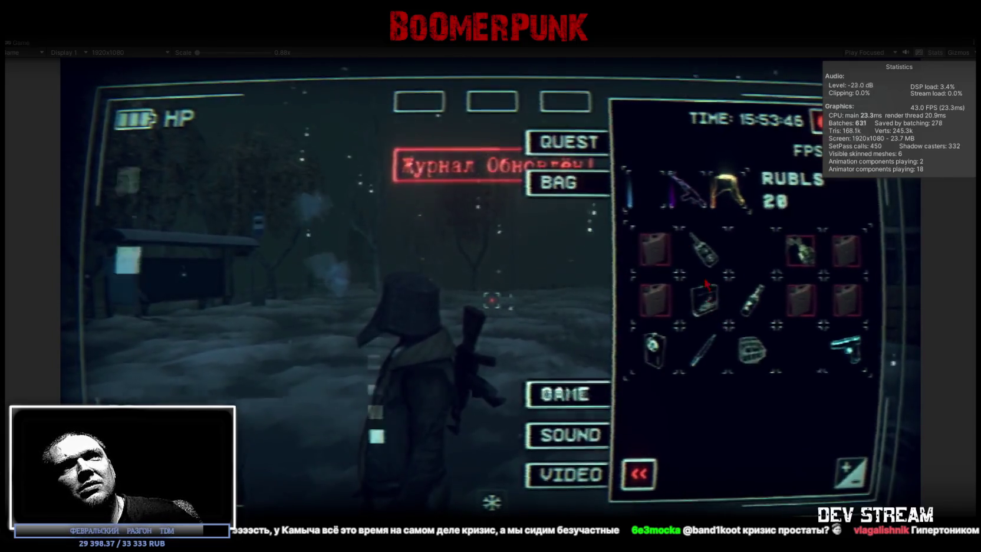
click(705, 299)
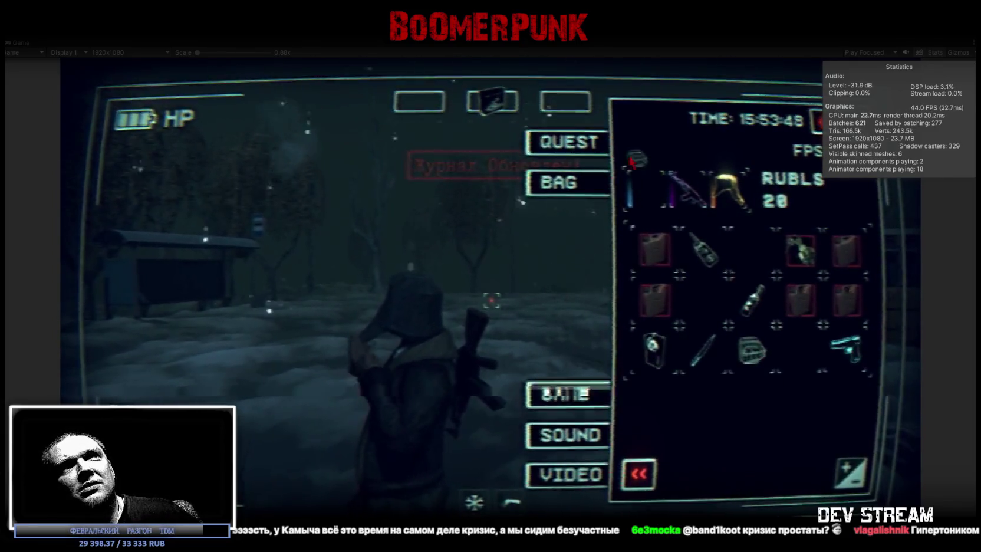
click(751, 351)
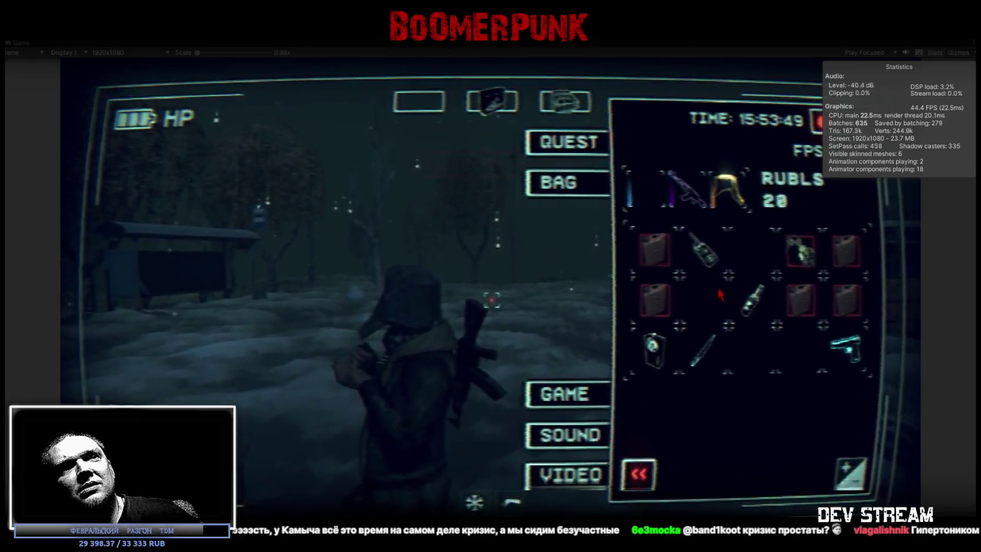
click(752, 300)
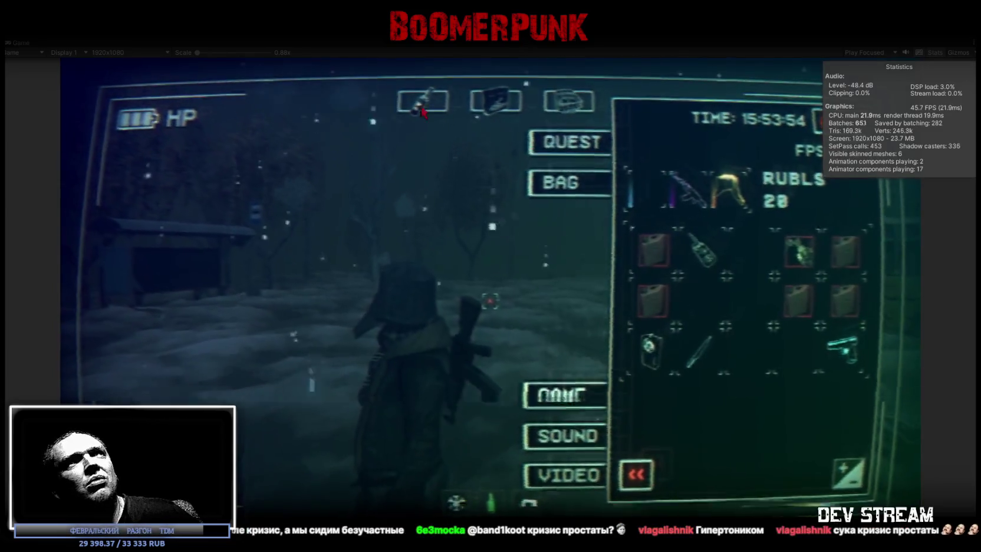
key(Tab)
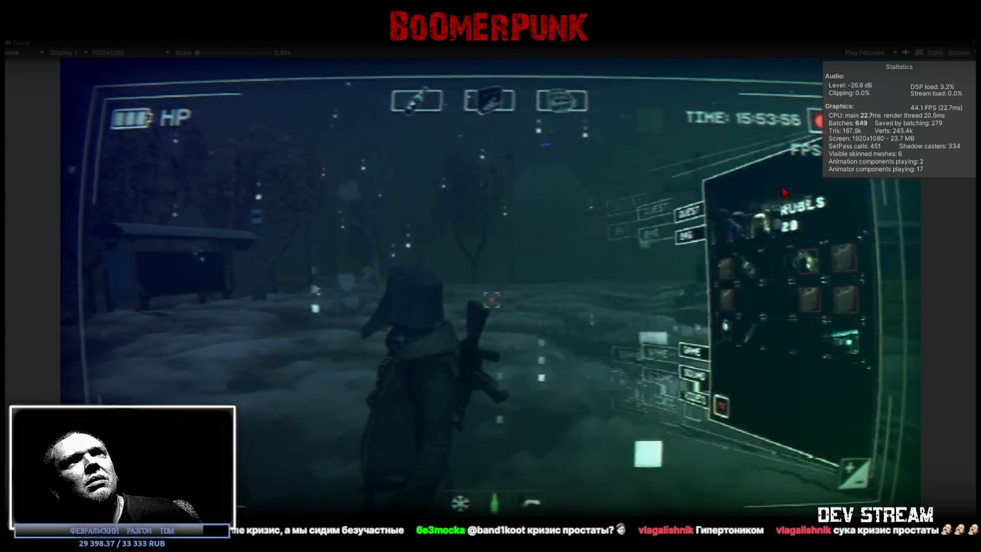
click(930, 53)
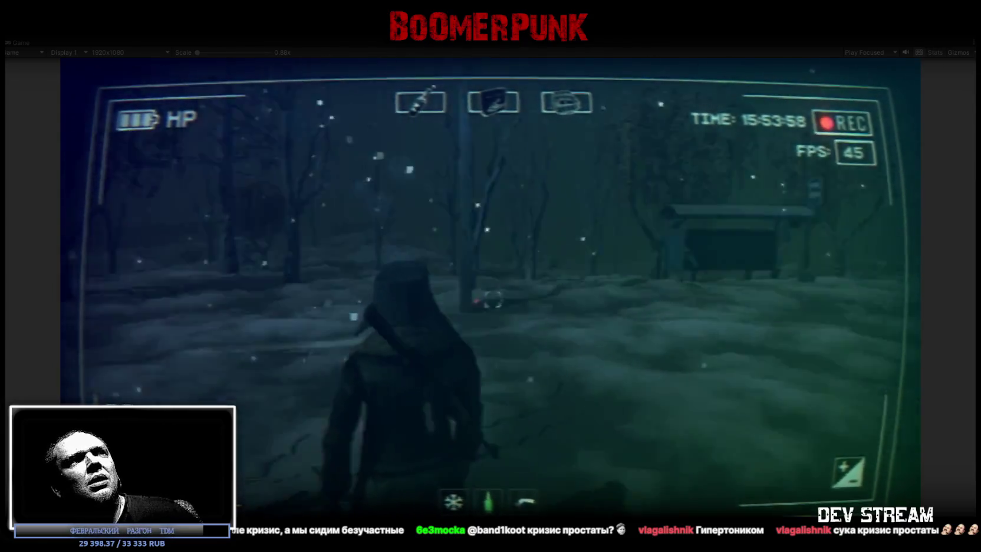
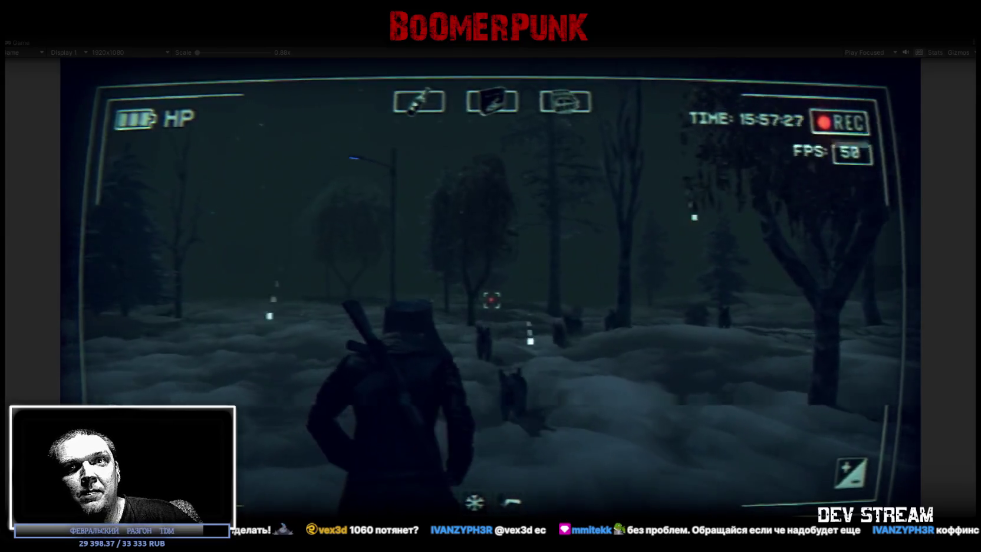
Walk forward through the snowy forest and keep shooting the dogs until the last one falls
key(w)
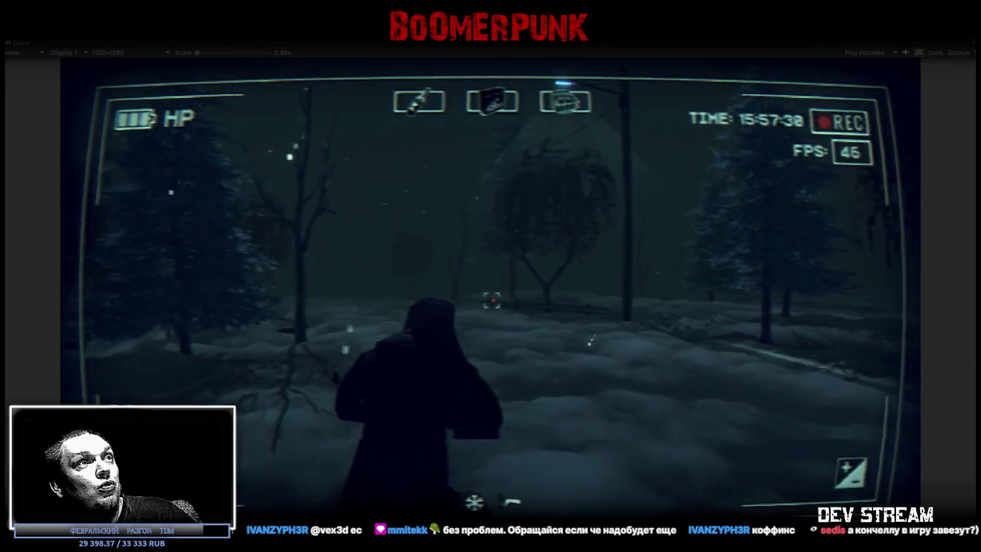
click(491, 300)
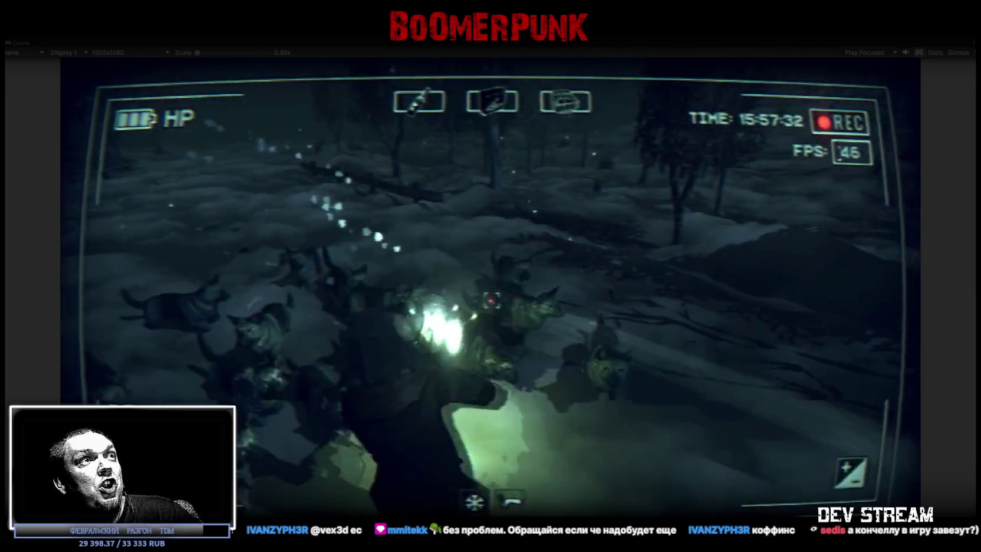
click(491, 301)
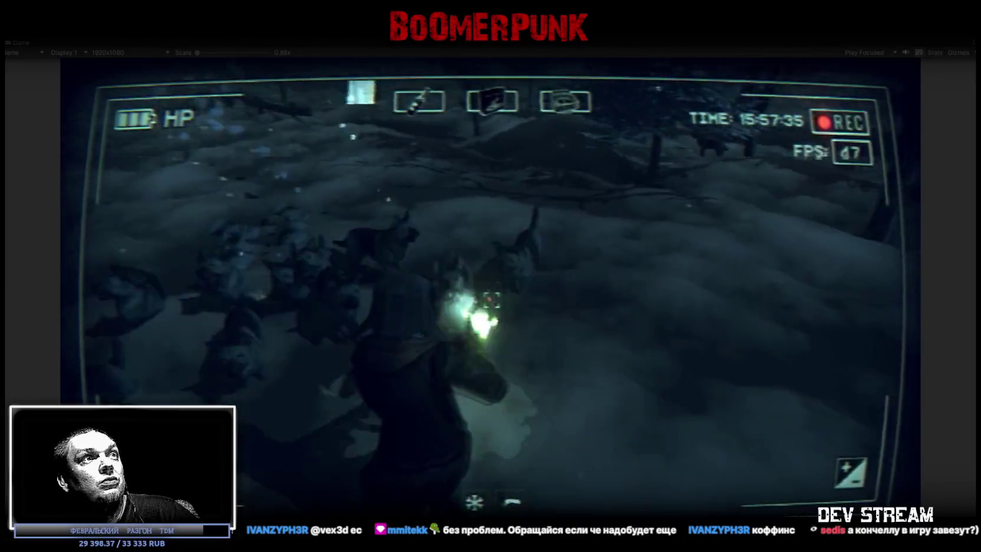
click(491, 300)
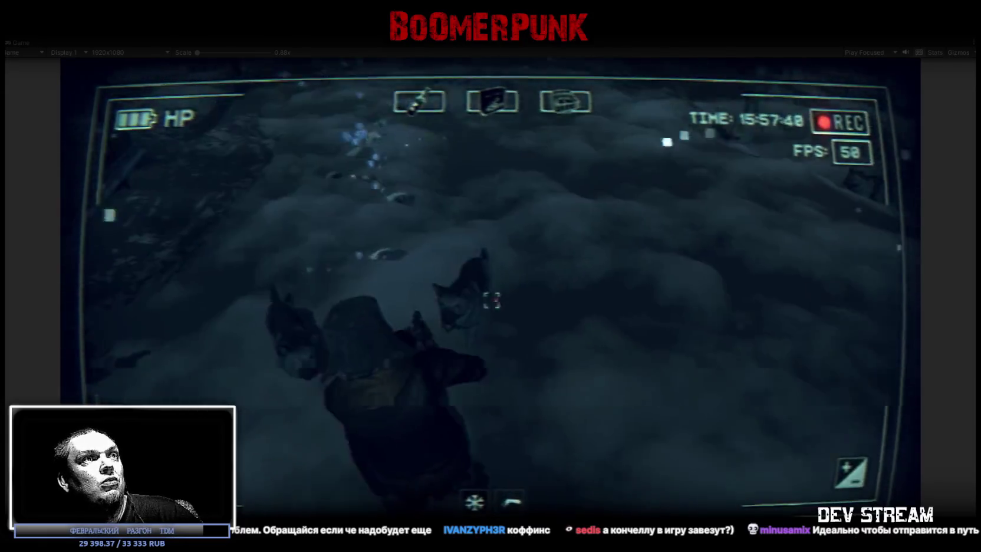
click(491, 300)
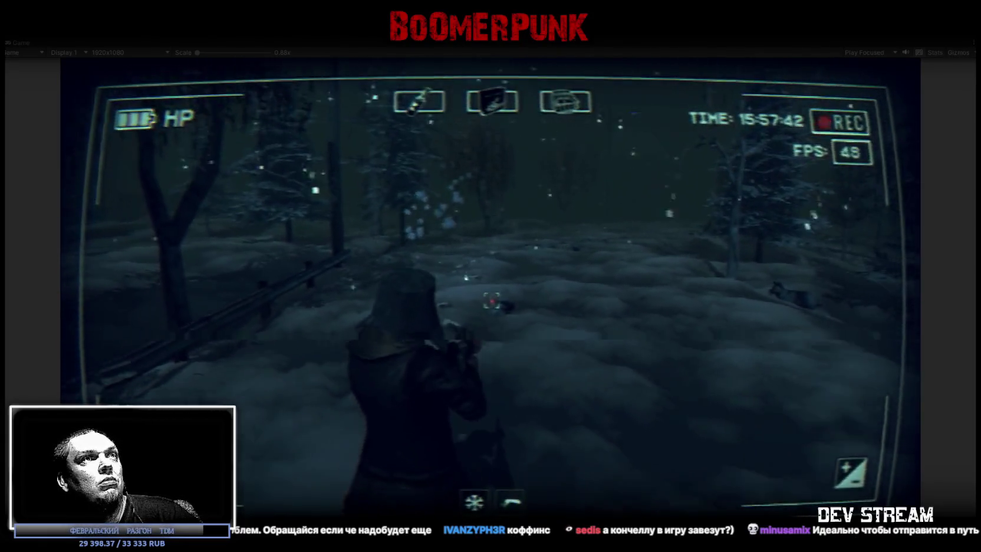
click(491, 300)
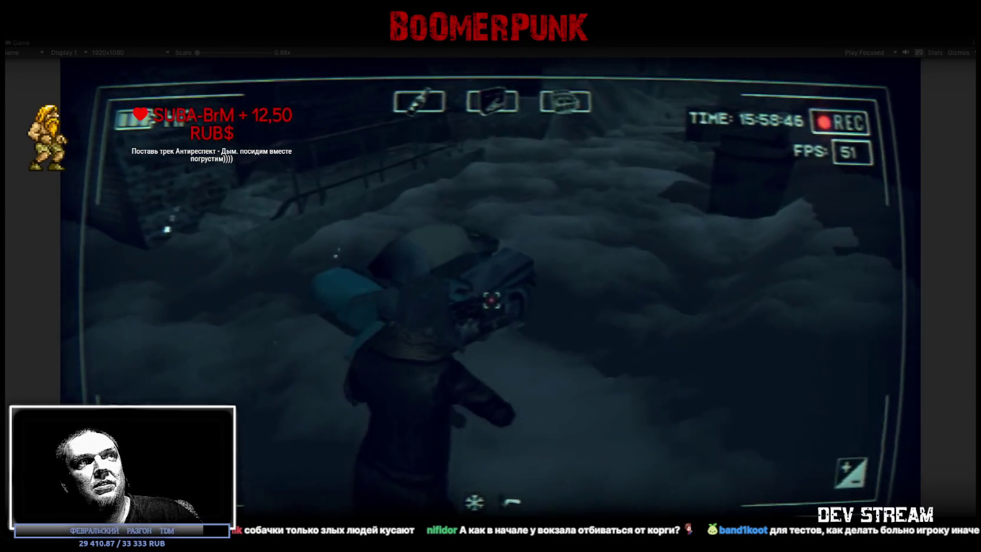
Use the ignition keys from the inventory, then drive the snowmobile forward toward the road
key(Tab)
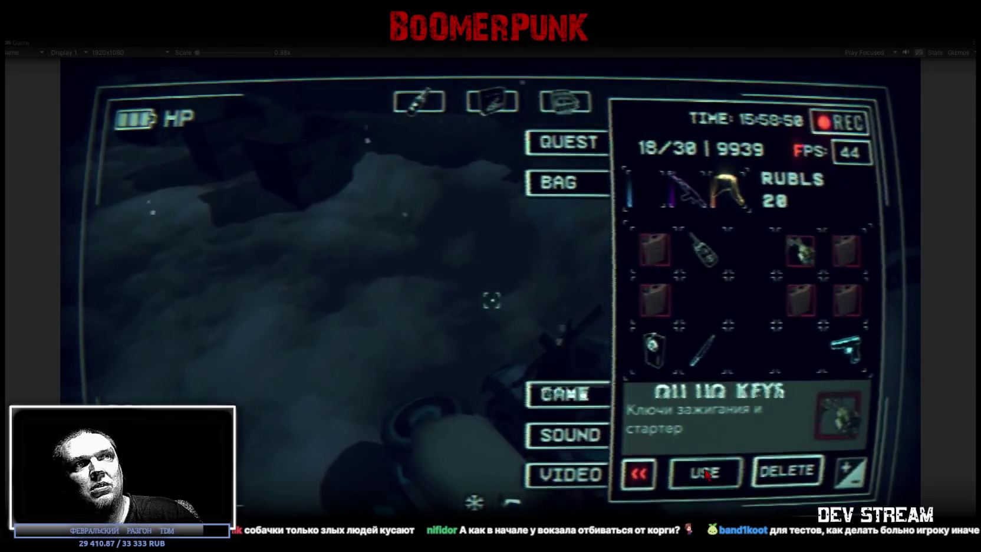
click(706, 473)
key(Tab)
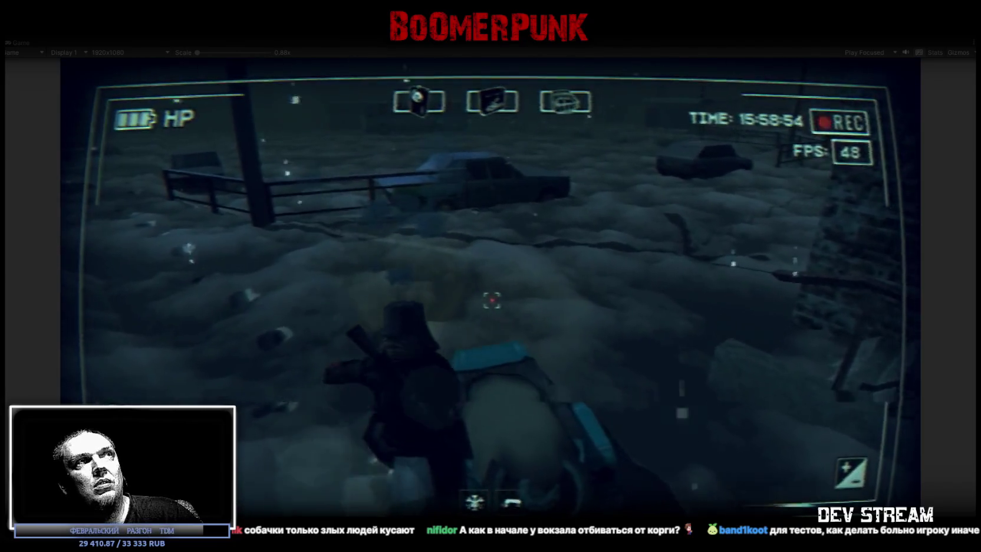
key(w)
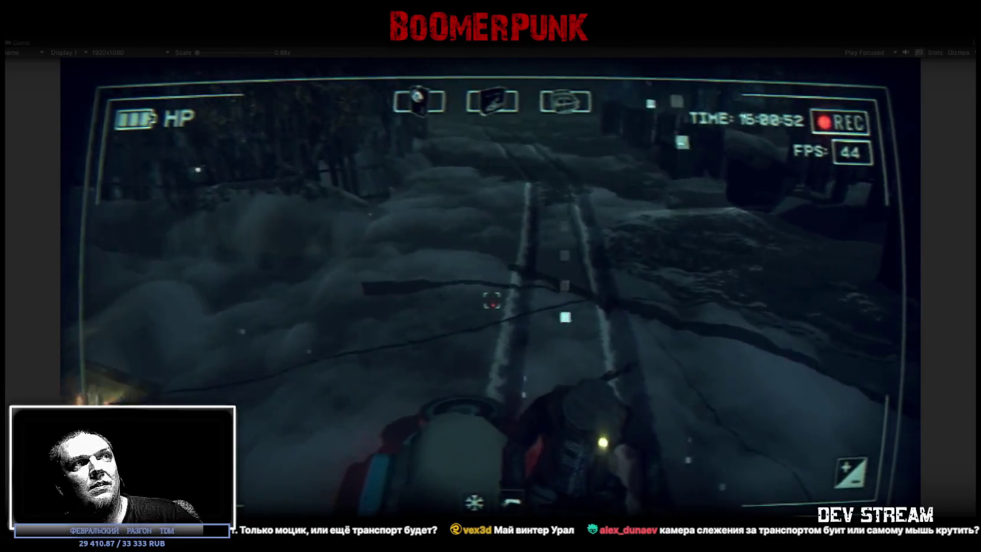
Open the inventory bag after riding the snowmobile through the snowy village
key(Escape)
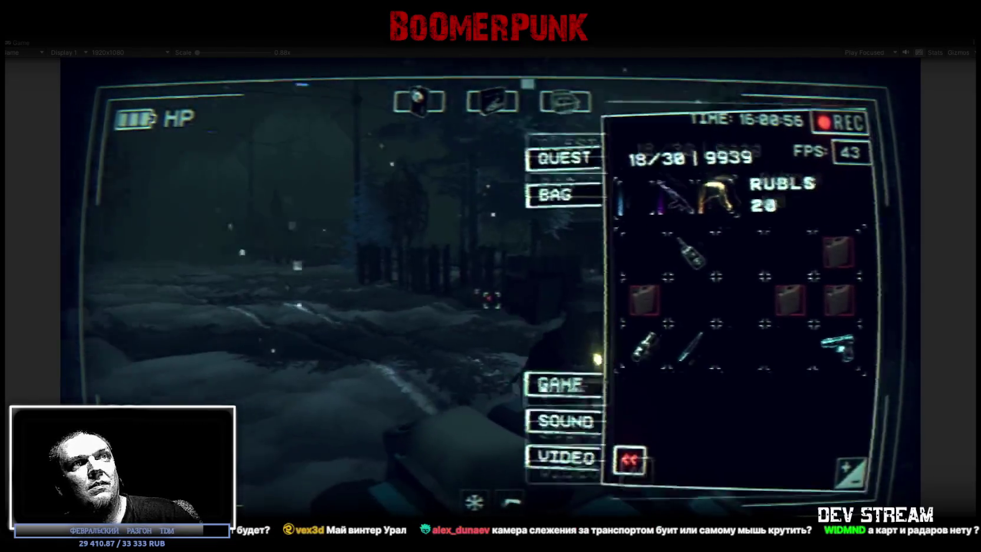
Close the inventory bag and resume riding the snowmobile
key(Escape)
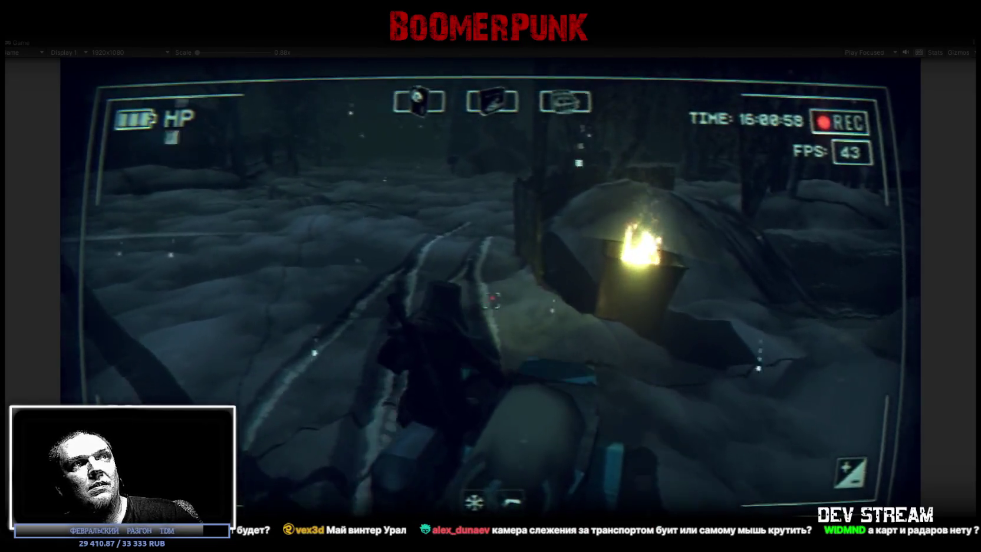